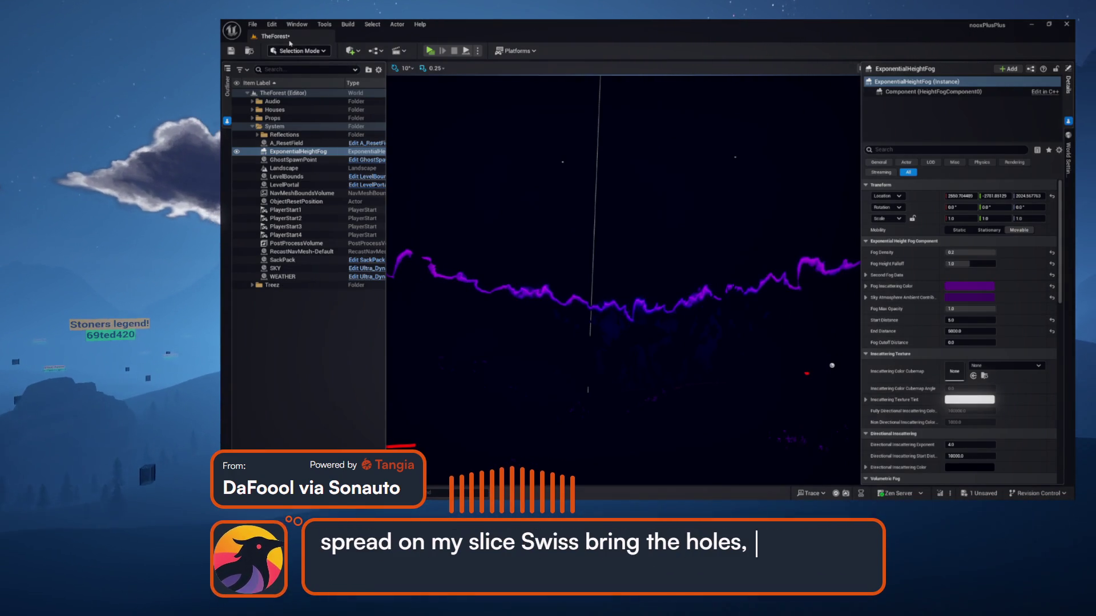
Paste the copied purple colour into the height fog's colour and check it in the Color Picker.
key(ctrl+s)
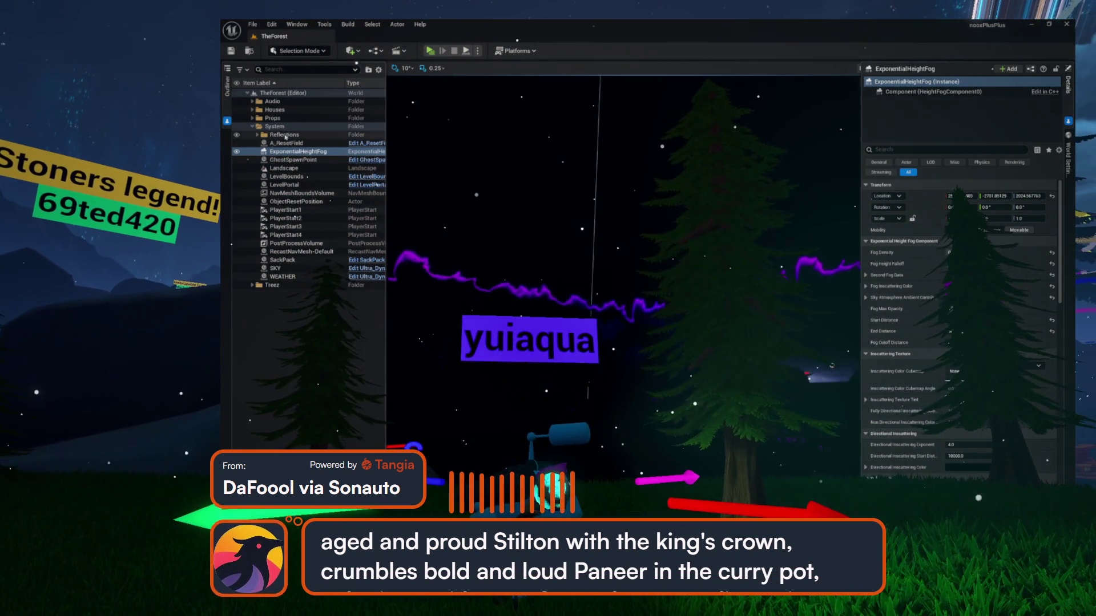
right_click(973, 297)
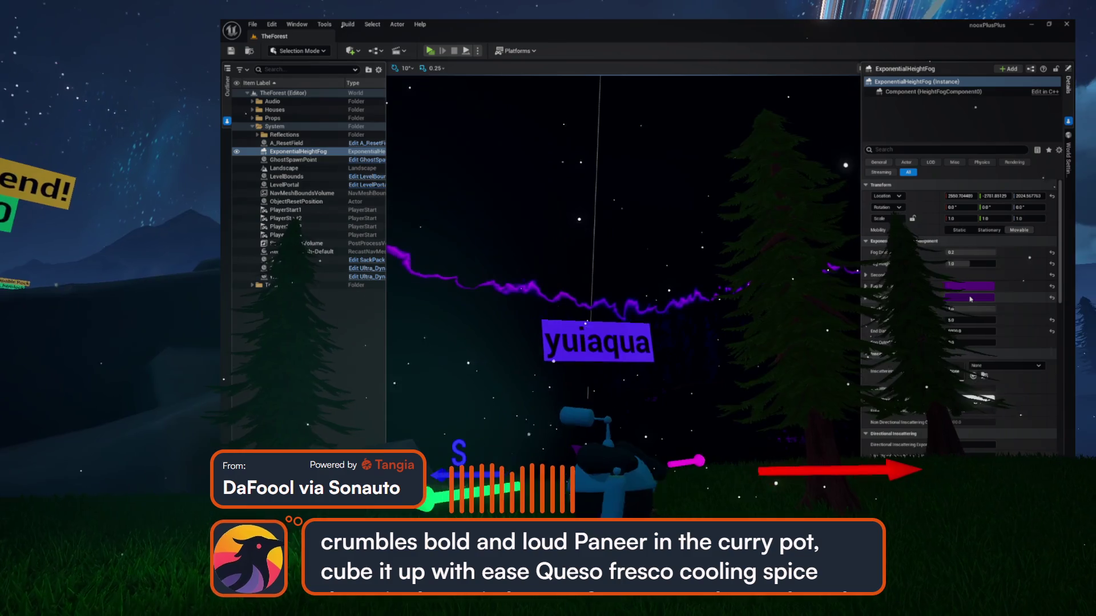
click(984, 352)
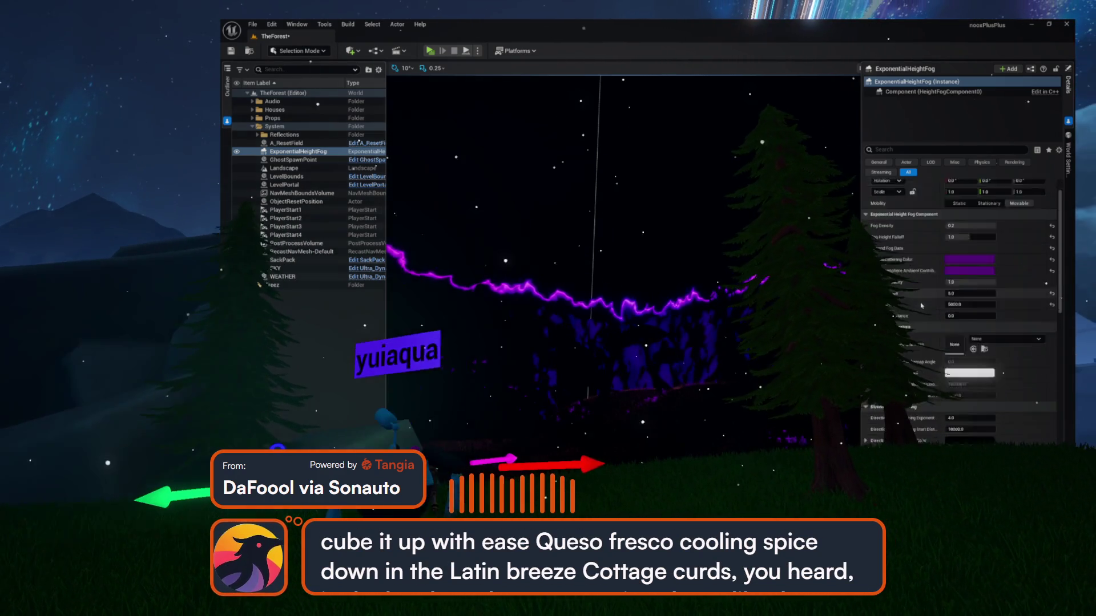
click(963, 430)
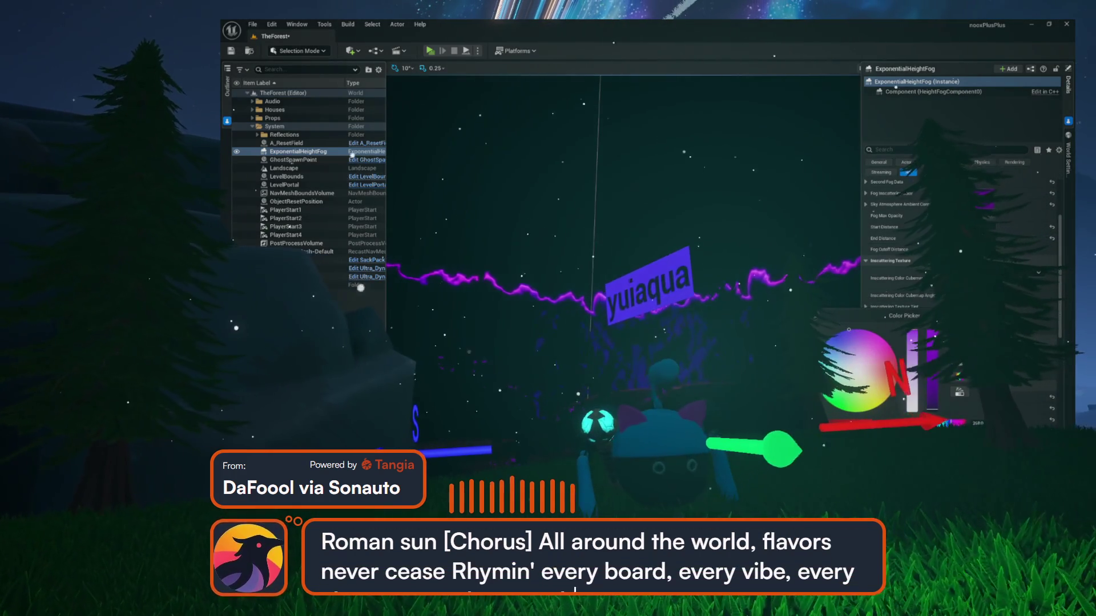
click(735, 309)
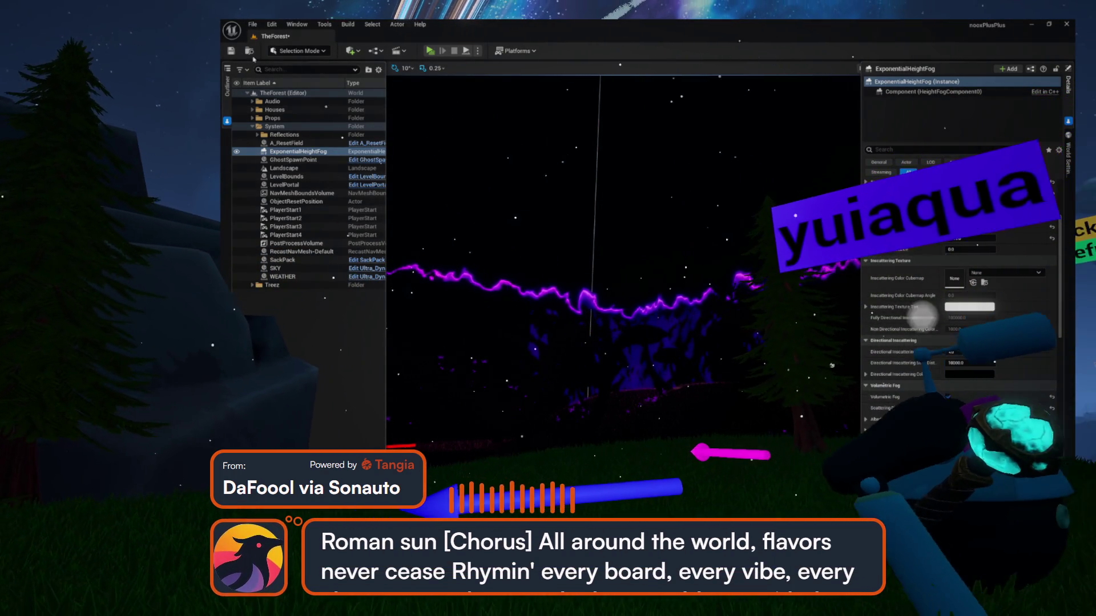
Save TheForest, run a standalone play-test of the purple night, then exit it.
click(232, 51)
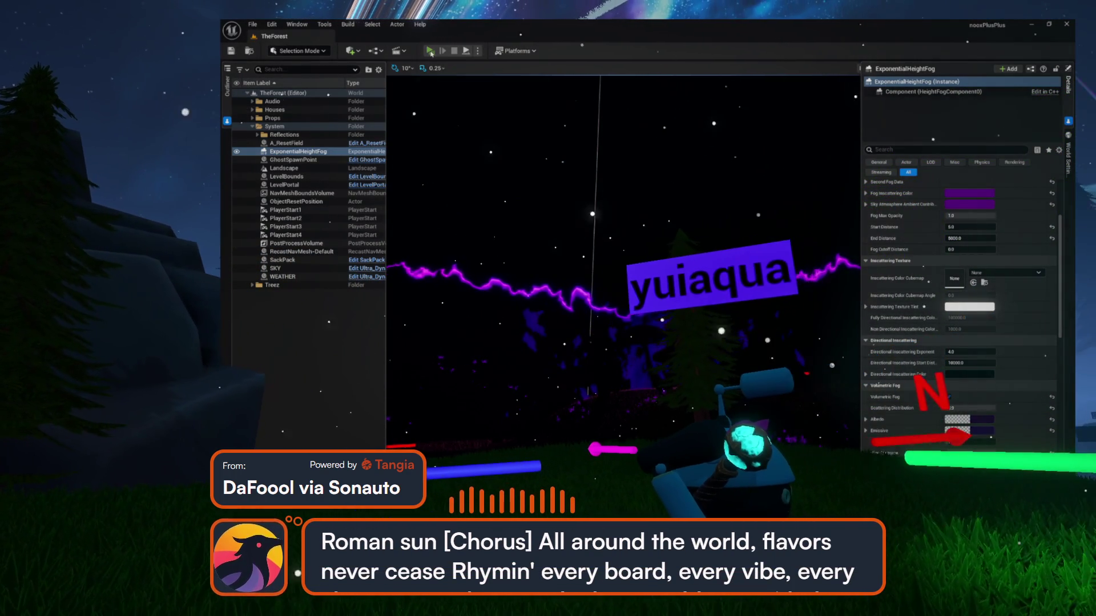
click(430, 52)
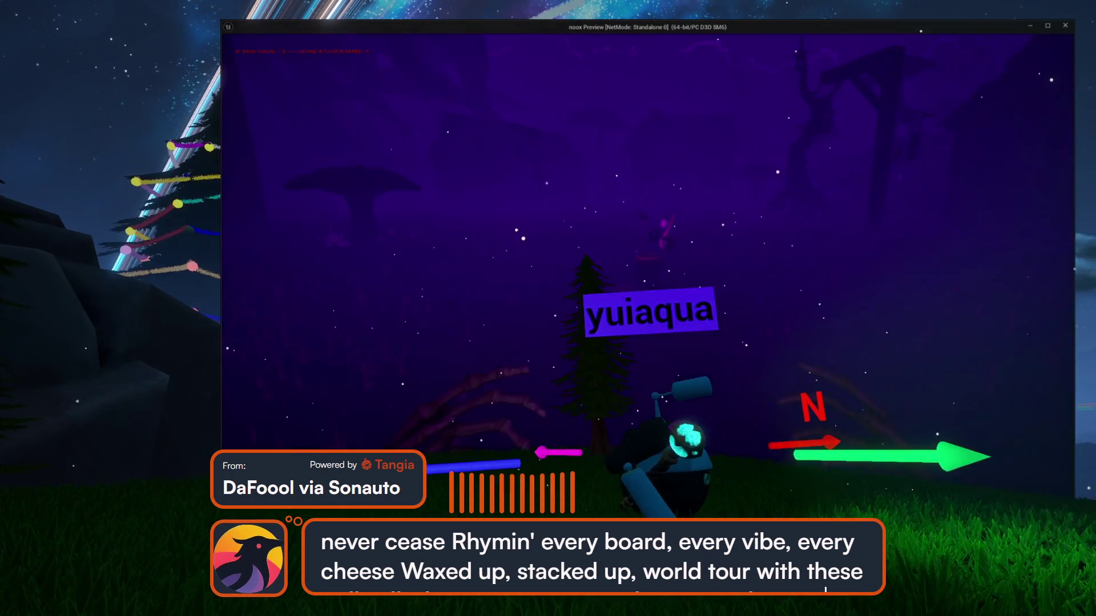
key(Escape)
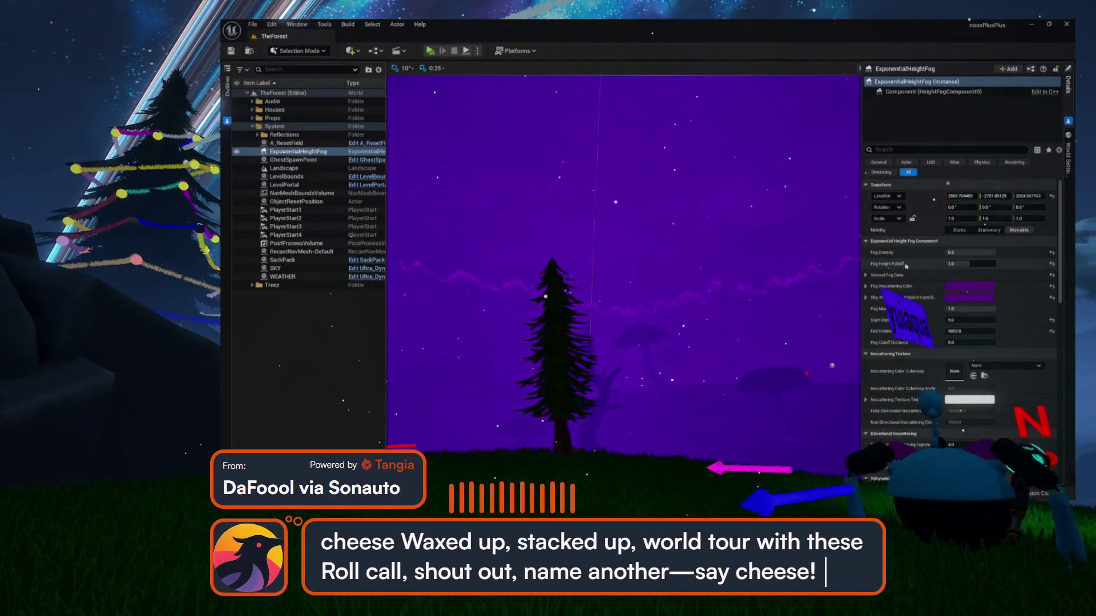
Darken the fog's Volumetric Fog emissive colour to near-black (R 0.001) and relaunch the standalone preview.
scroll(899, 348, down, 5)
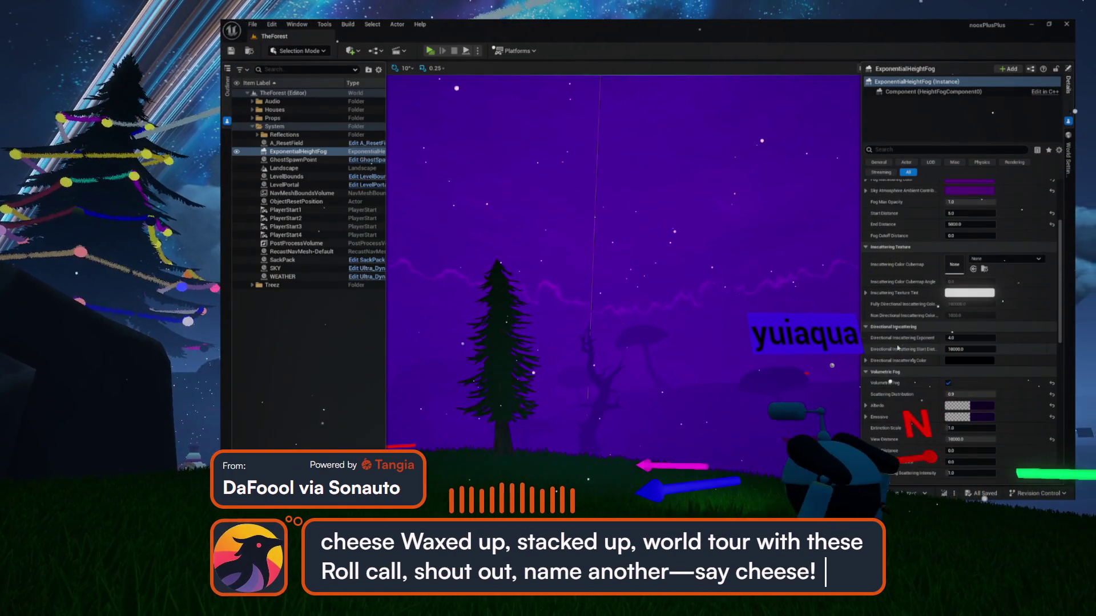
click(975, 420)
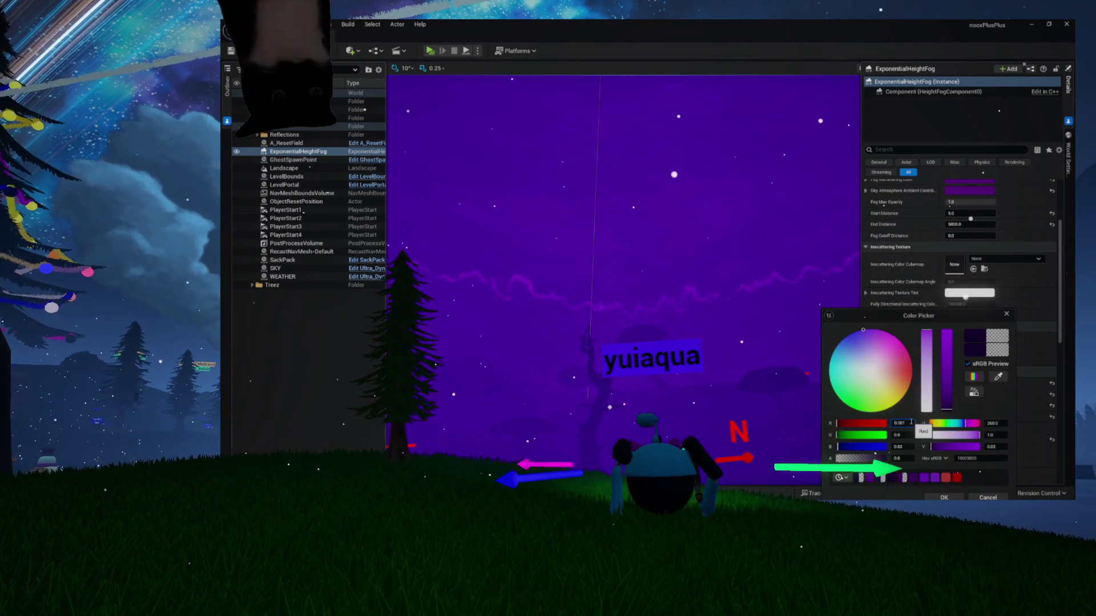
key(Return)
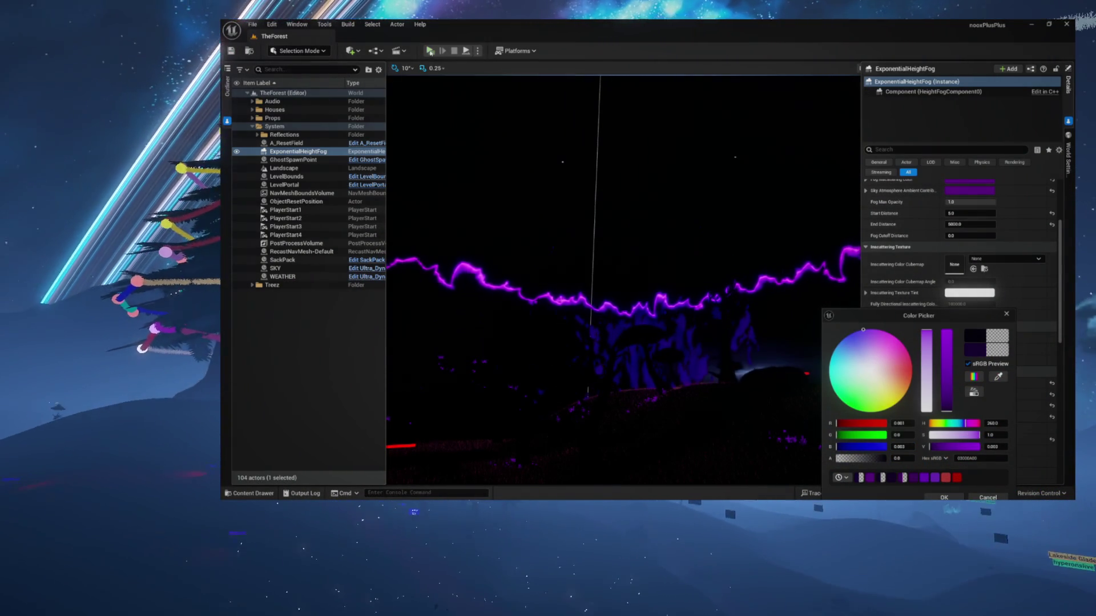
click(430, 51)
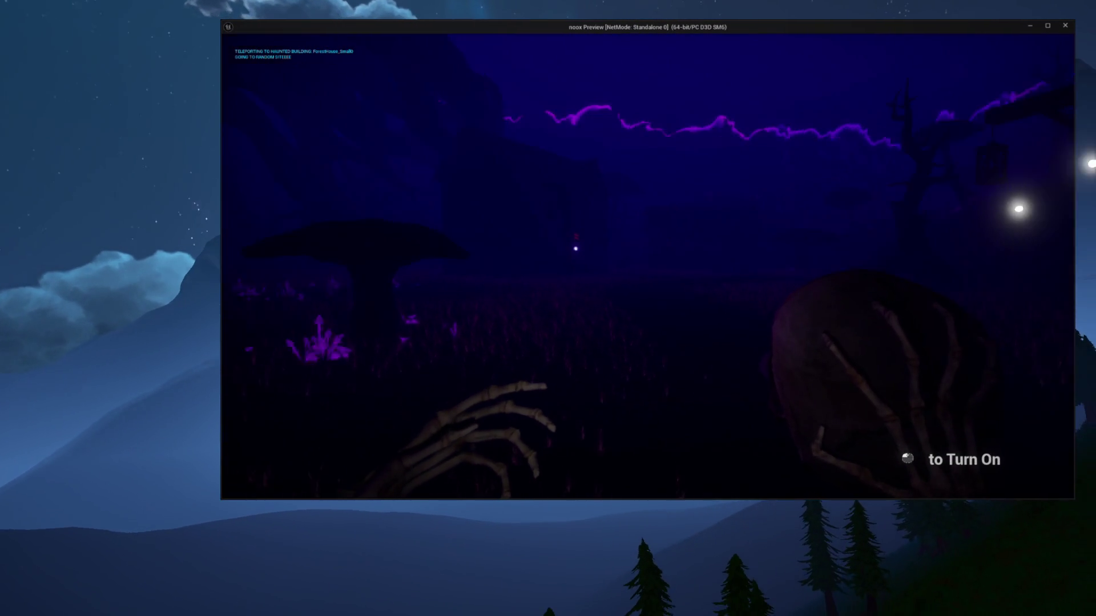
Switch off the flashlight during the play-test, then exit back to the editor.
click(647, 266)
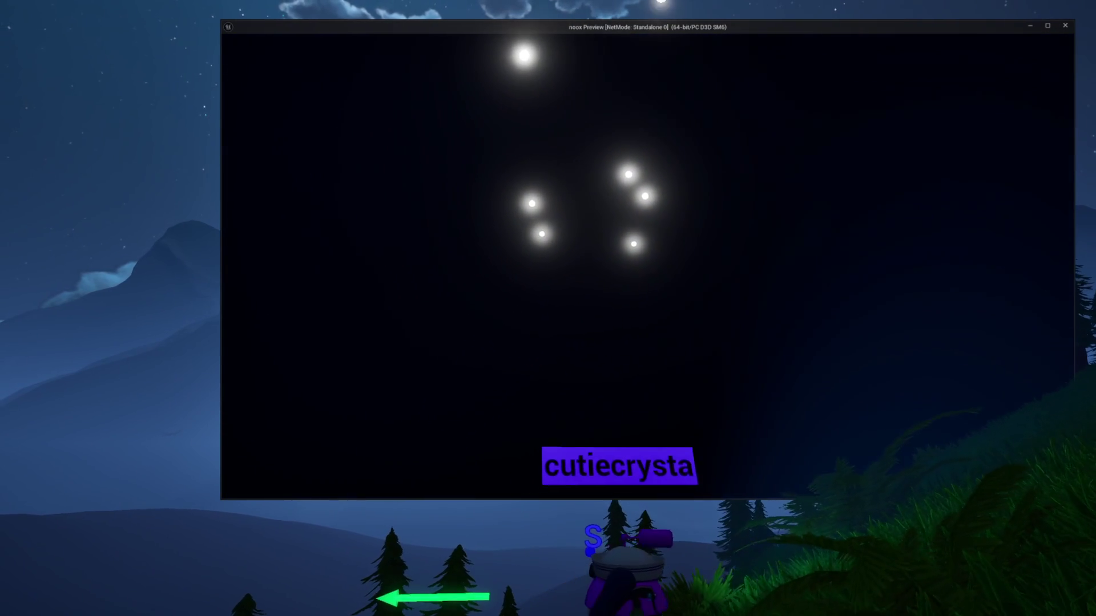
key(Escape)
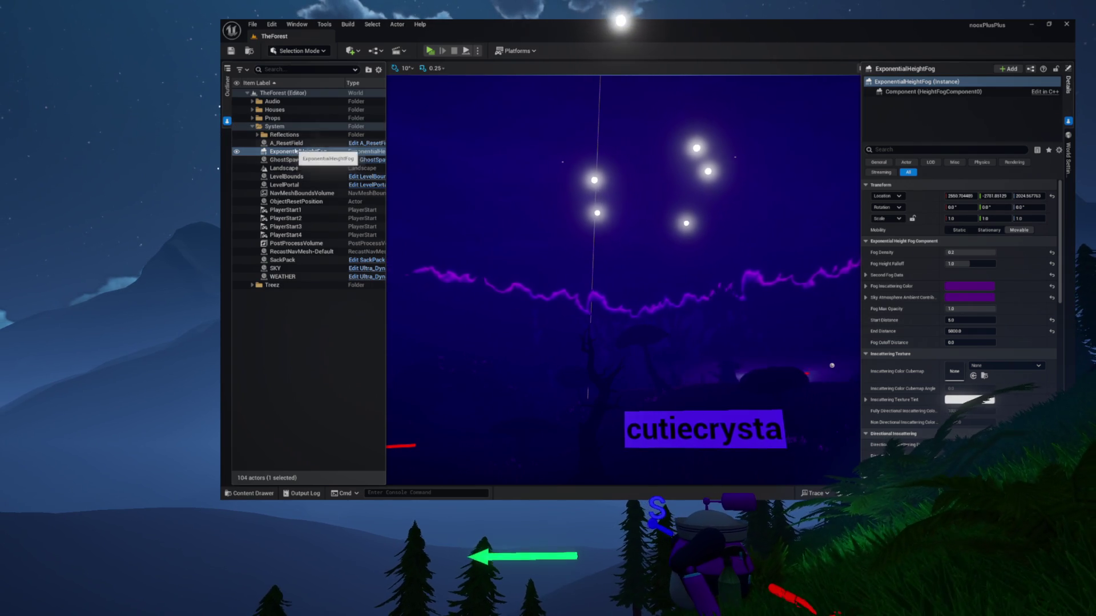
Lower the SKY actor's Night Brightness to 0.2, then save and play-test the level standalone.
click(452, 258)
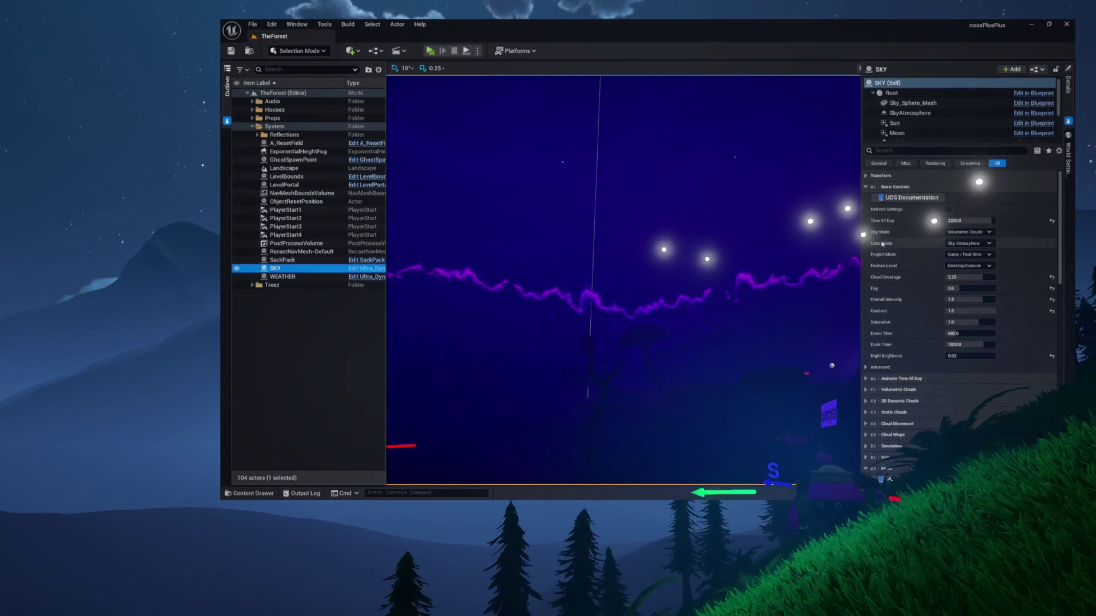
click(970, 355)
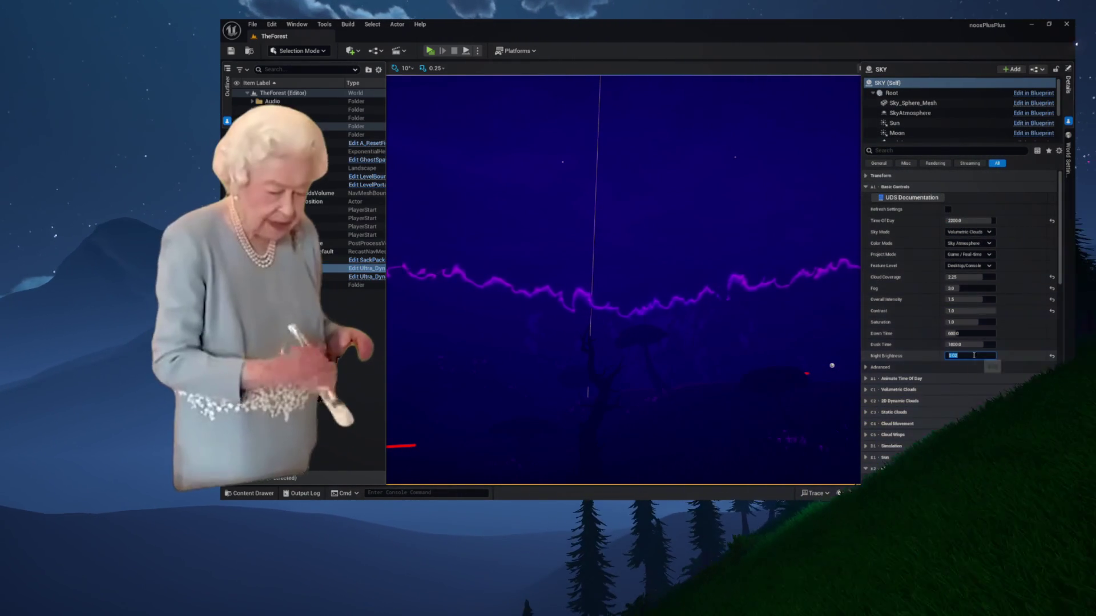
text(0.2)
key(Return)
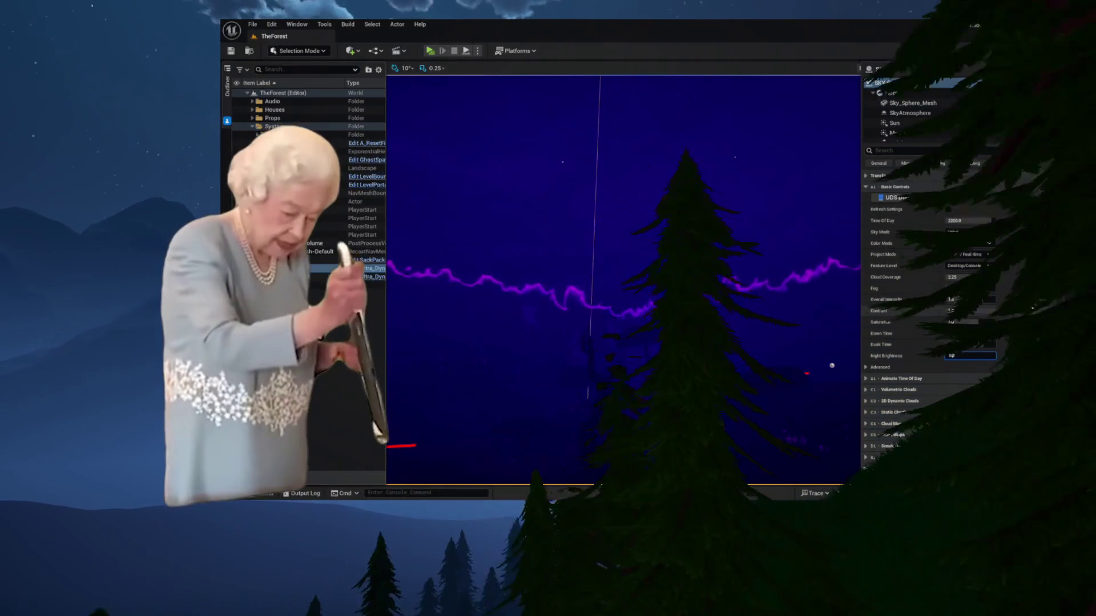
click(231, 50)
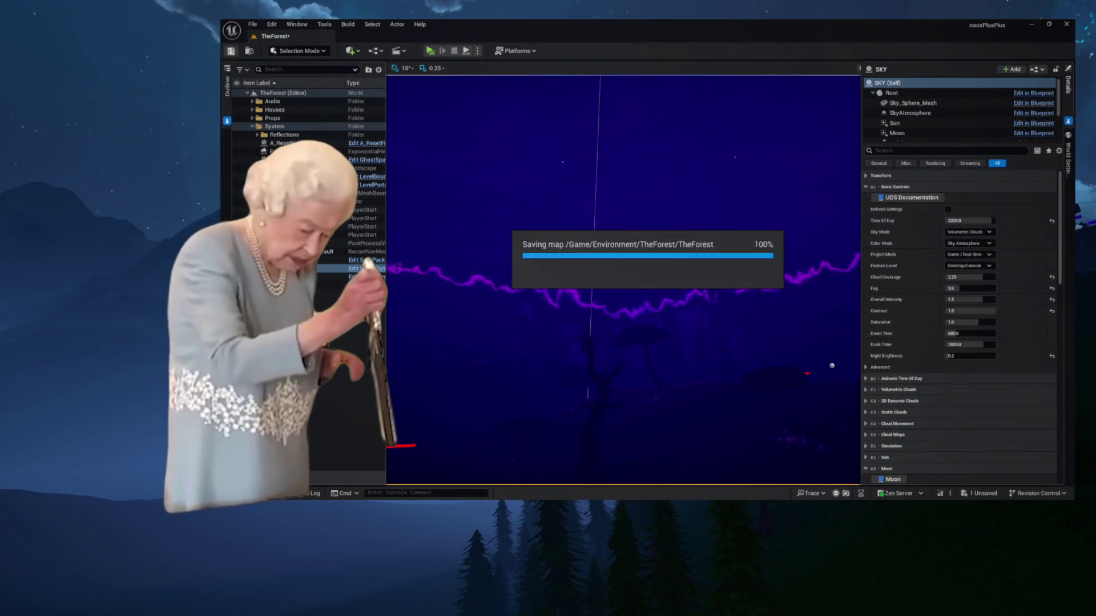
click(430, 51)
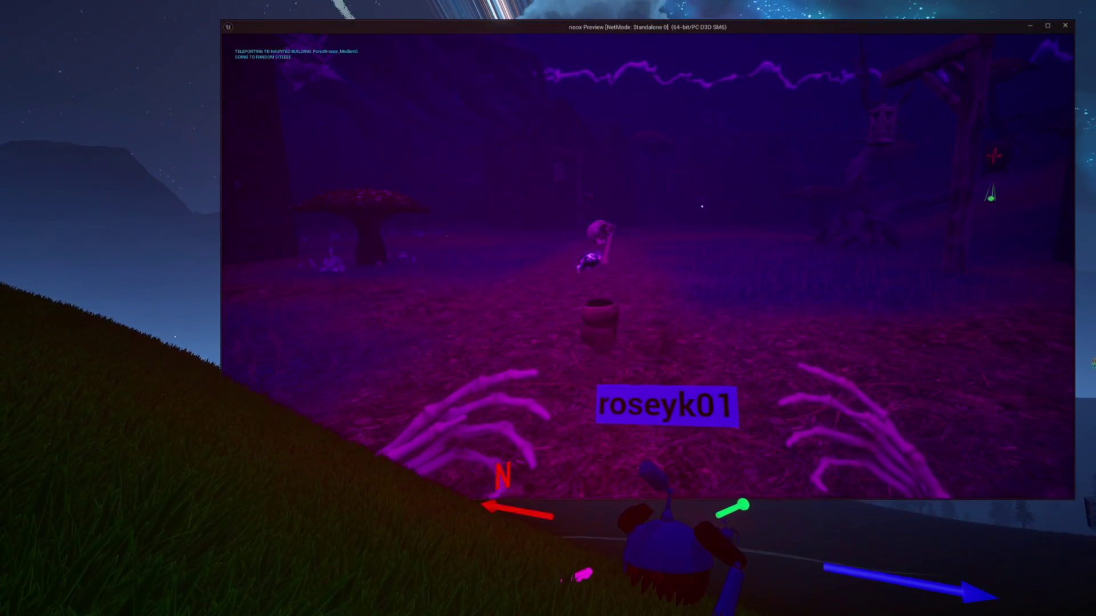
Exit the preview, relaunch the standalone play-test, and exit it again.
key(Escape)
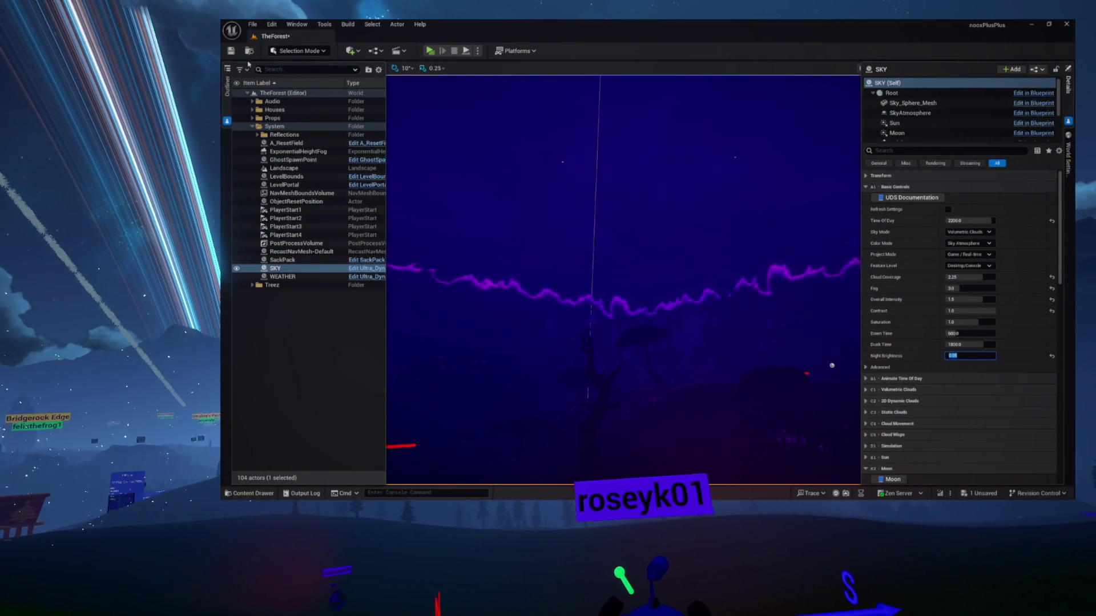
click(428, 52)
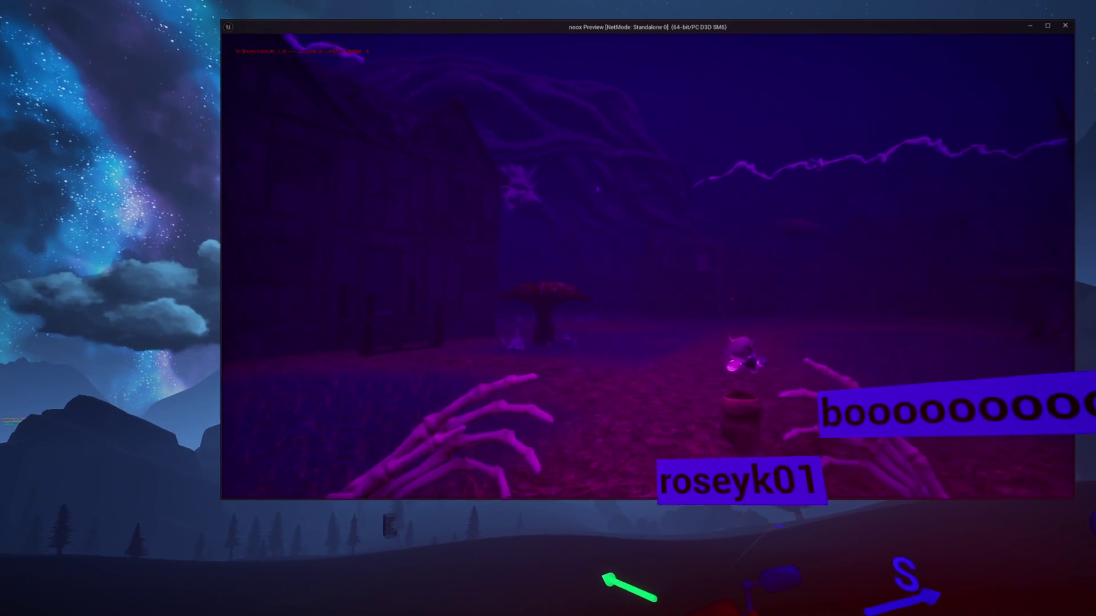
key(Escape)
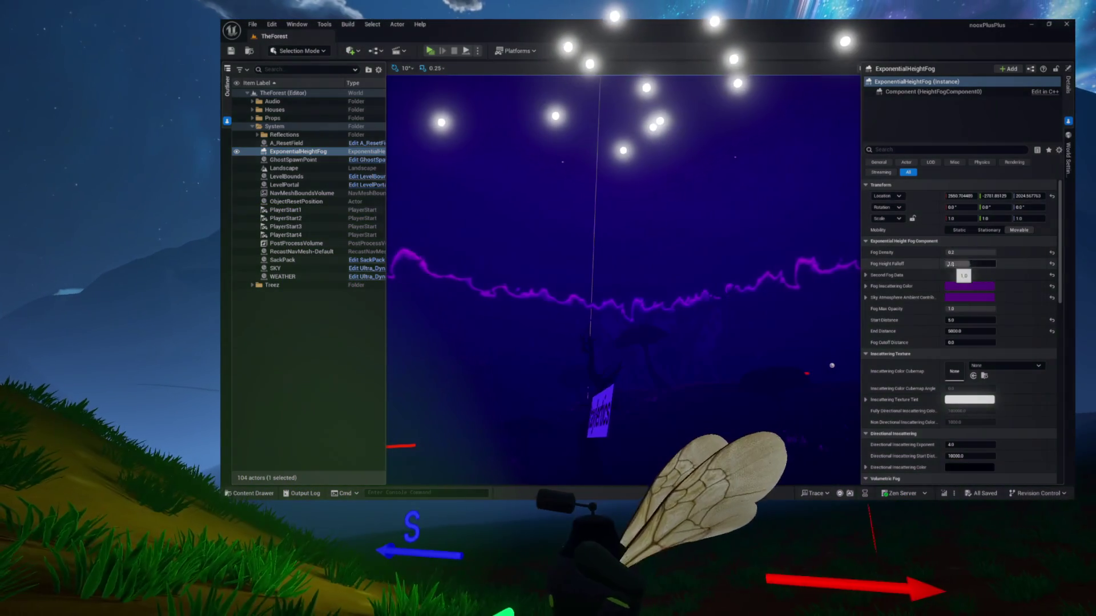
Set Fog Height Falloff to 1.5, save with Ctrl+S, and launch a standalone preview.
click(961, 264)
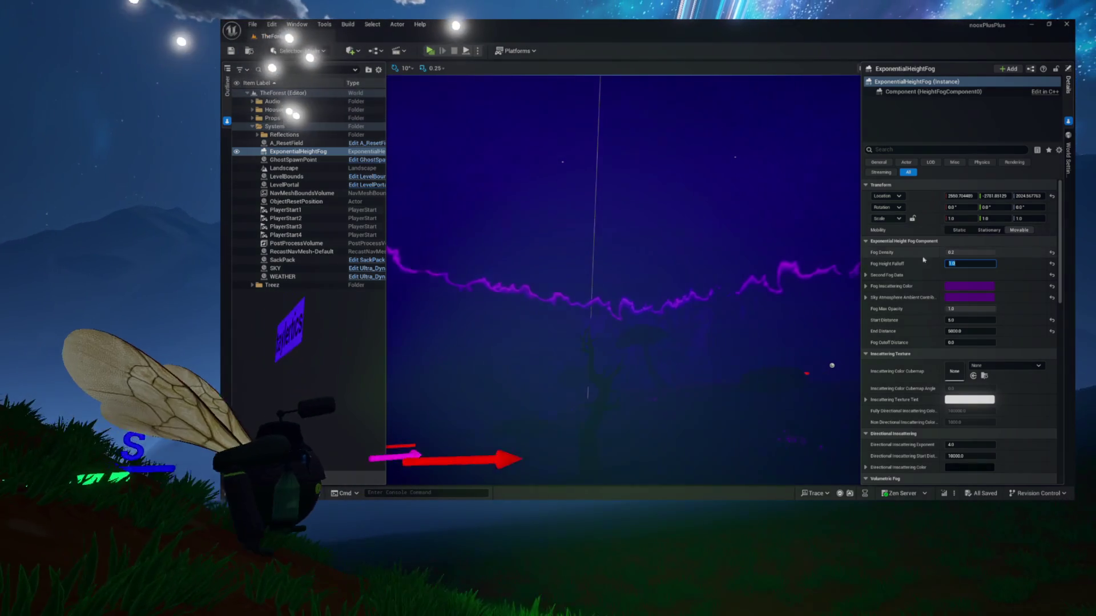
mouse_move(901, 265)
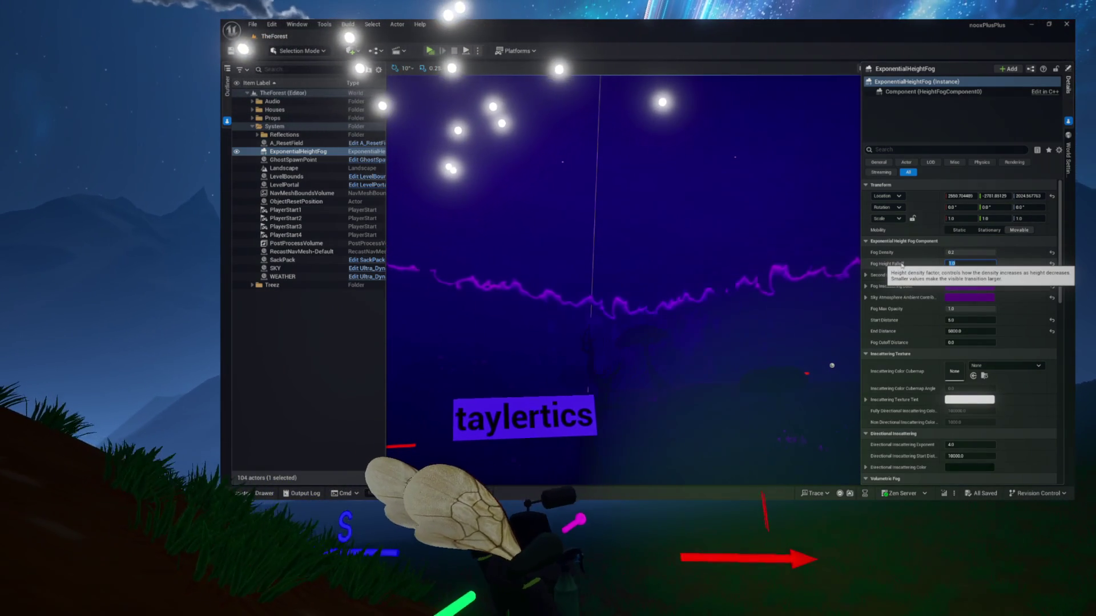
key(Return)
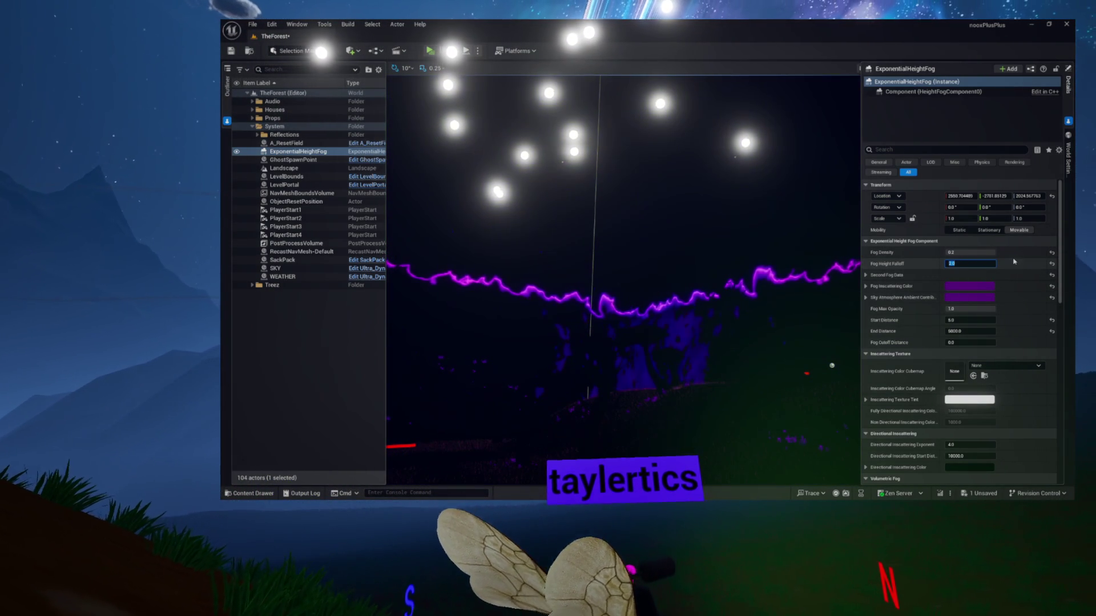
text(1.5)
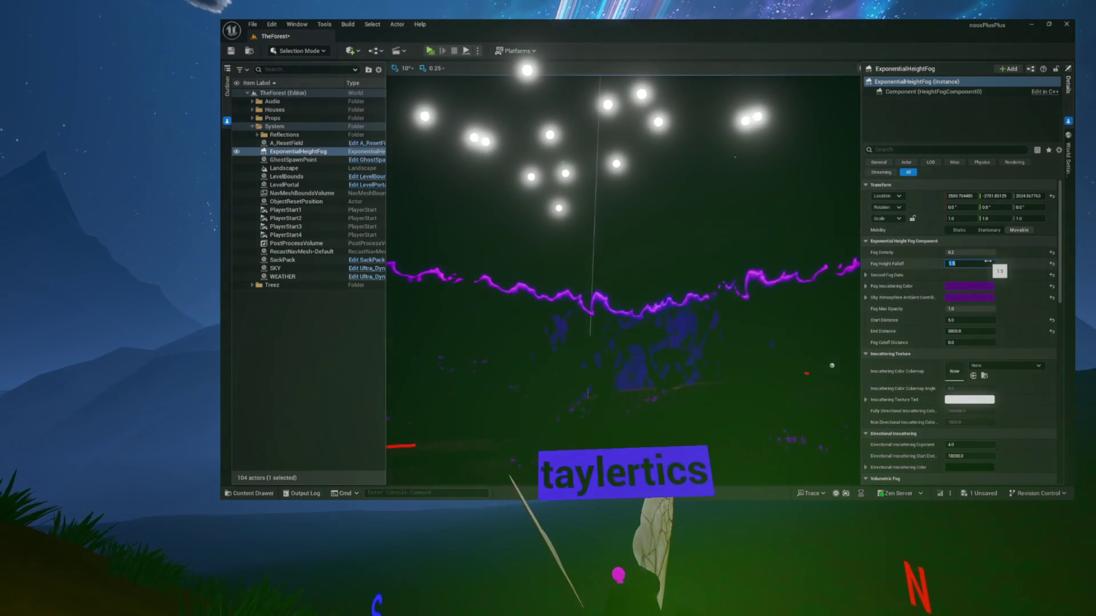
key(Return)
key(ctrl+s)
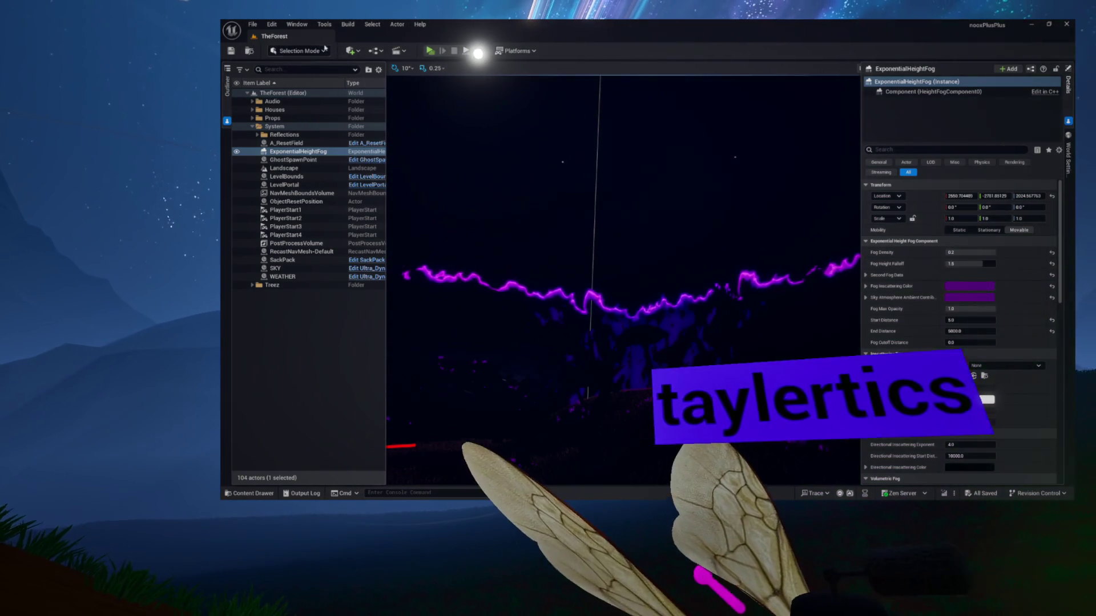
click(429, 51)
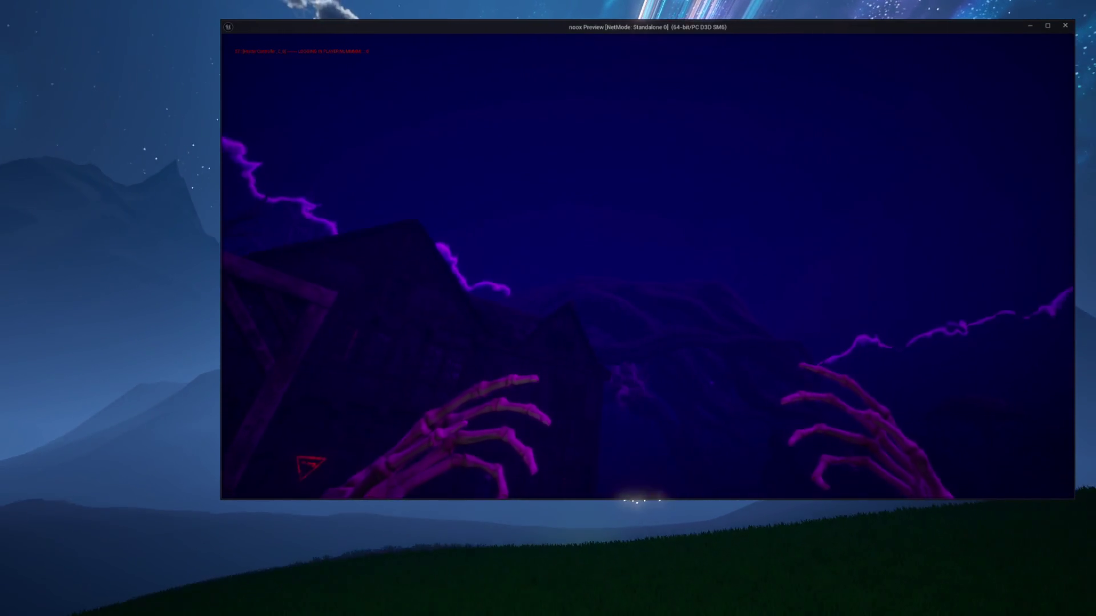
Exit the preview, raise Fog Height Falloff to 2.0, save, and play-test again.
key(Escape)
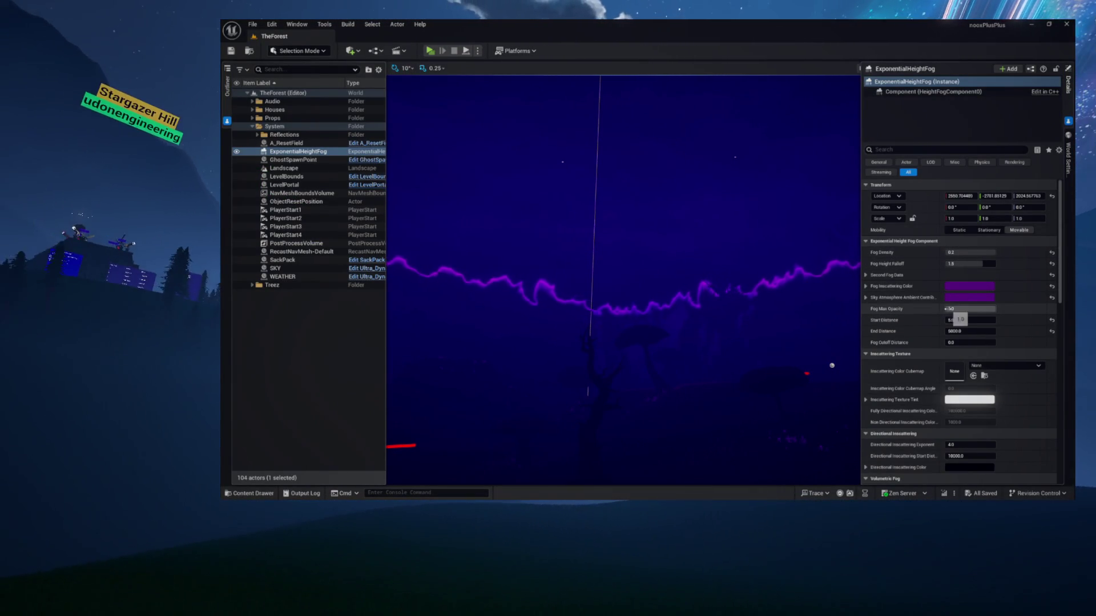
click(970, 263)
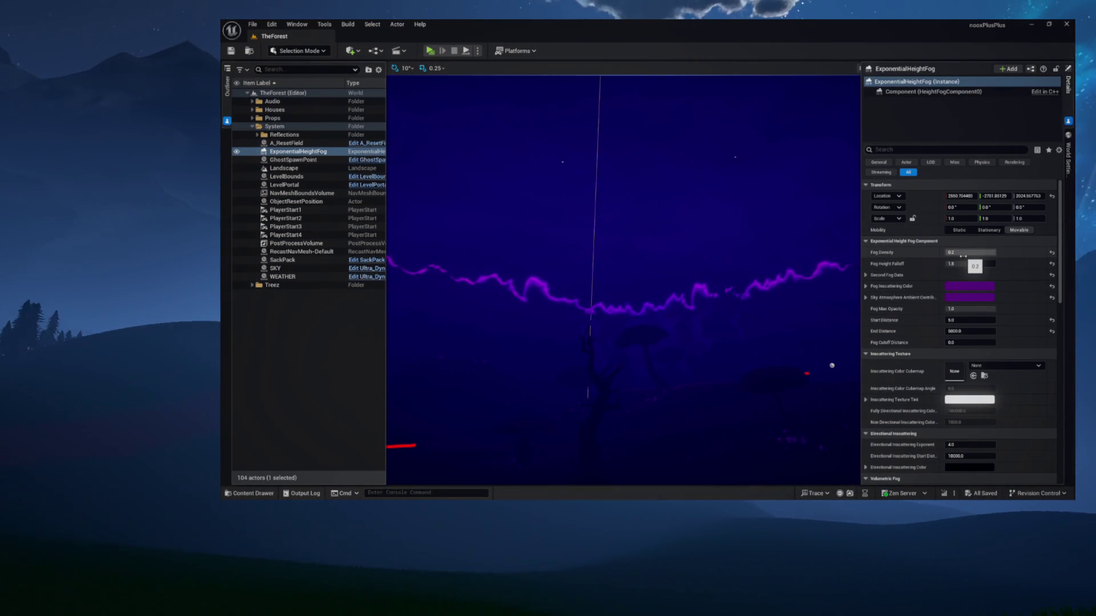
text(2)
key(Return)
key(ctrl+s)
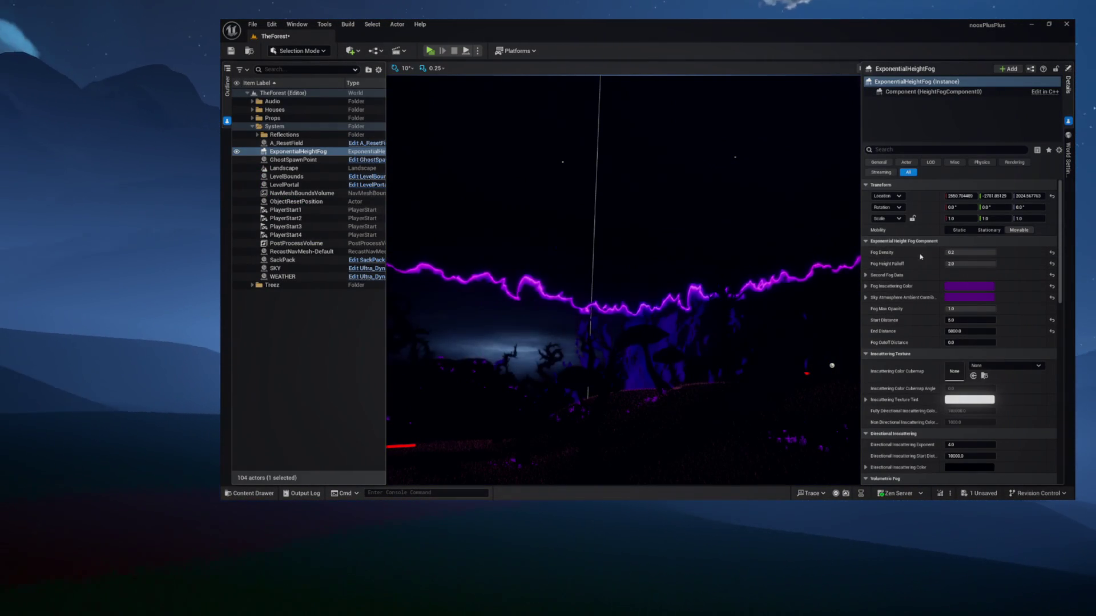
click(430, 51)
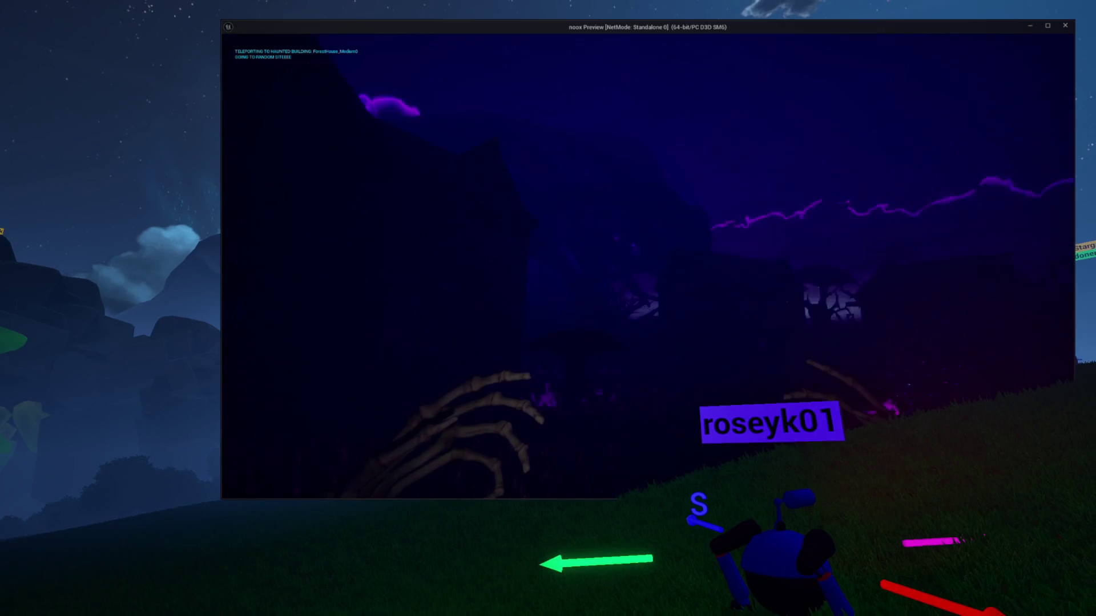
Exit the running preview and relaunch the play-test with Alt+P.
key(Escape)
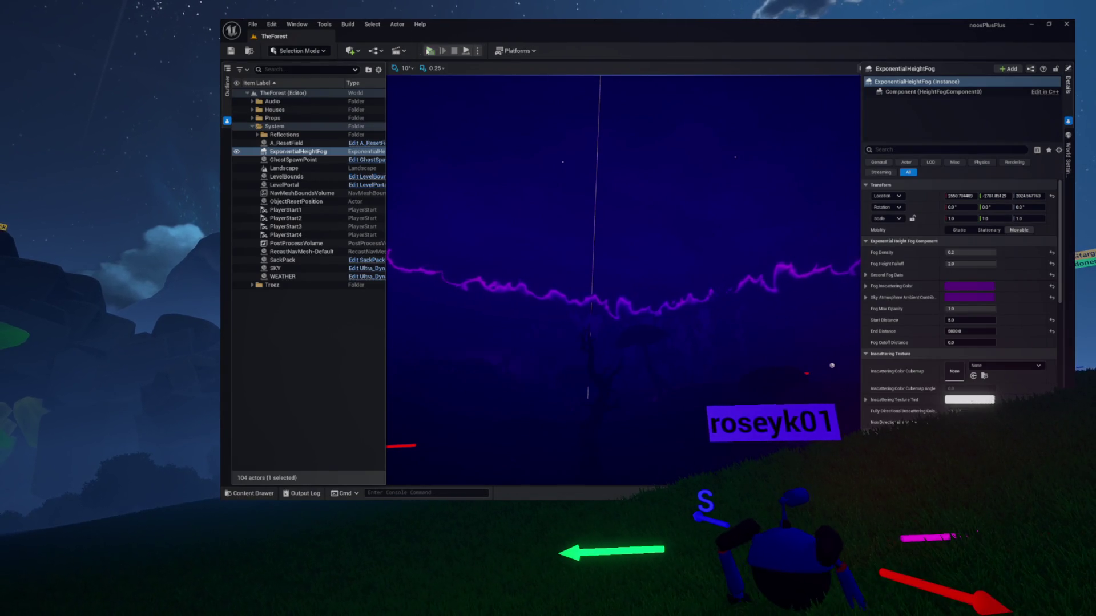
key(alt+p)
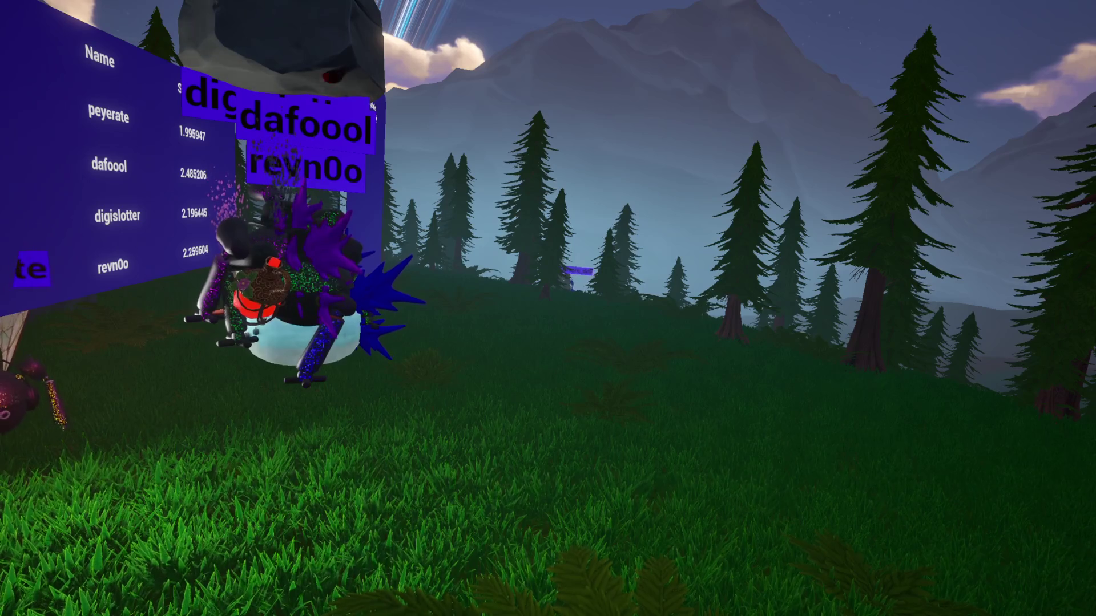
Bring up the in-game menu bar, then select and commit the text-entry field.
key(Escape)
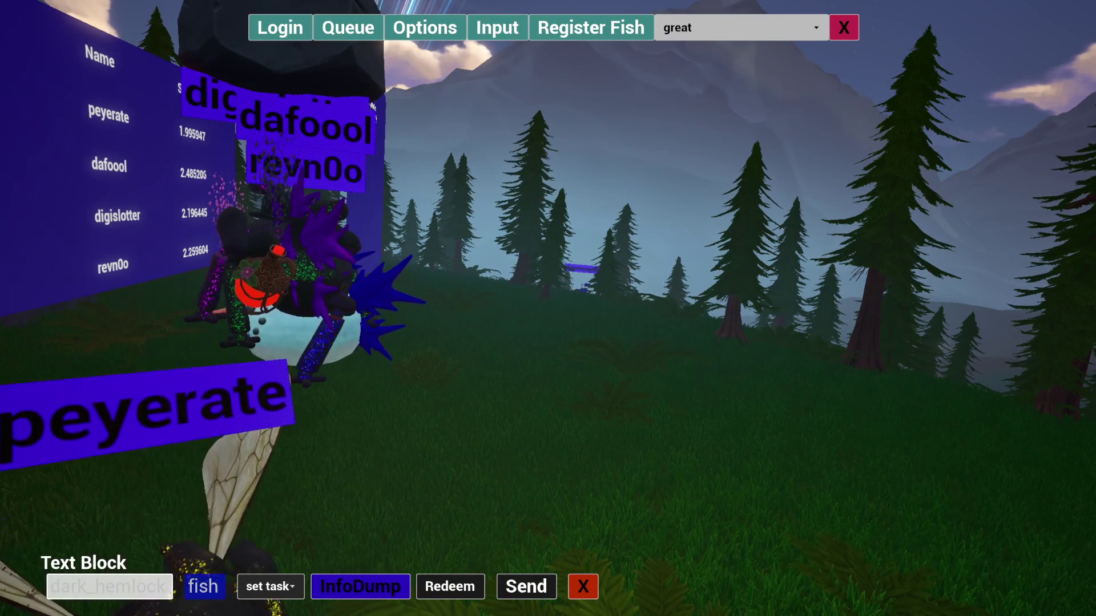
click(109, 586)
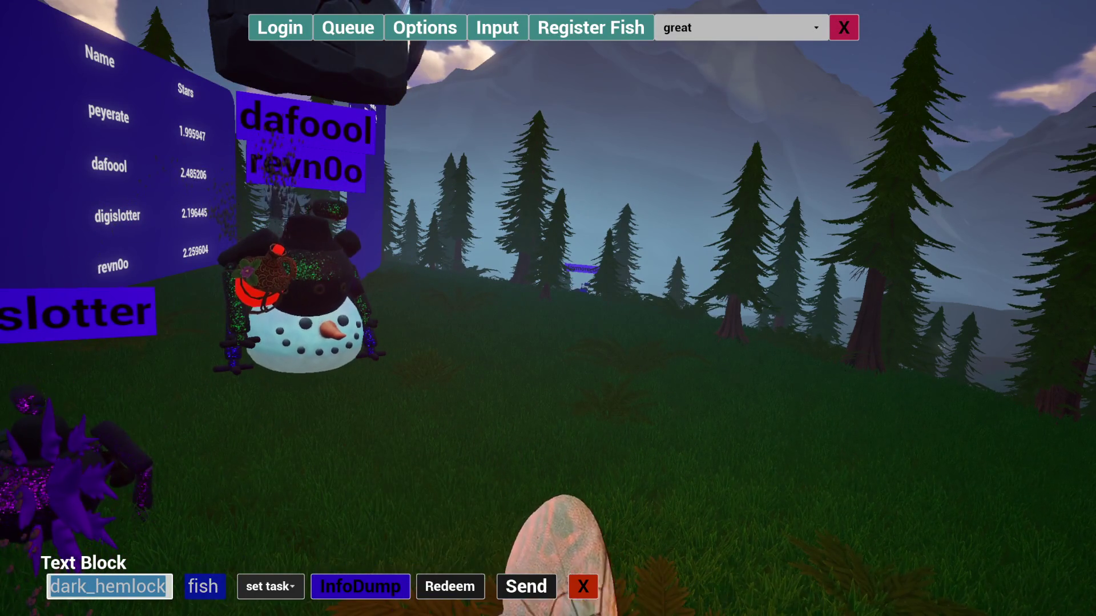
key(Return)
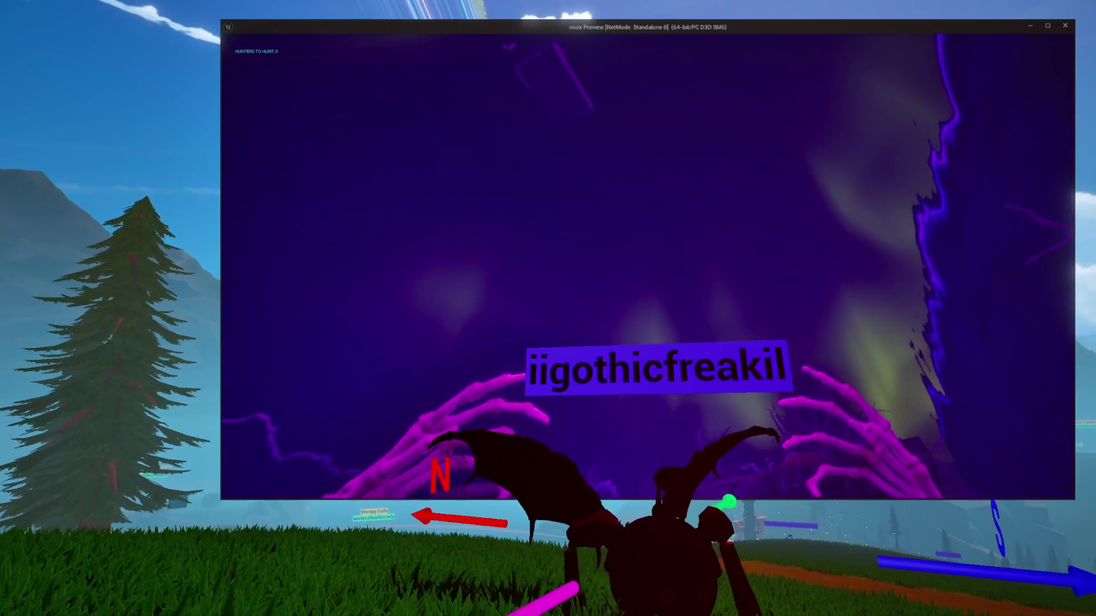
Close the preview and in SKY's Details collapse Basic Controls and Moon, expanding Stars.
key(Escape)
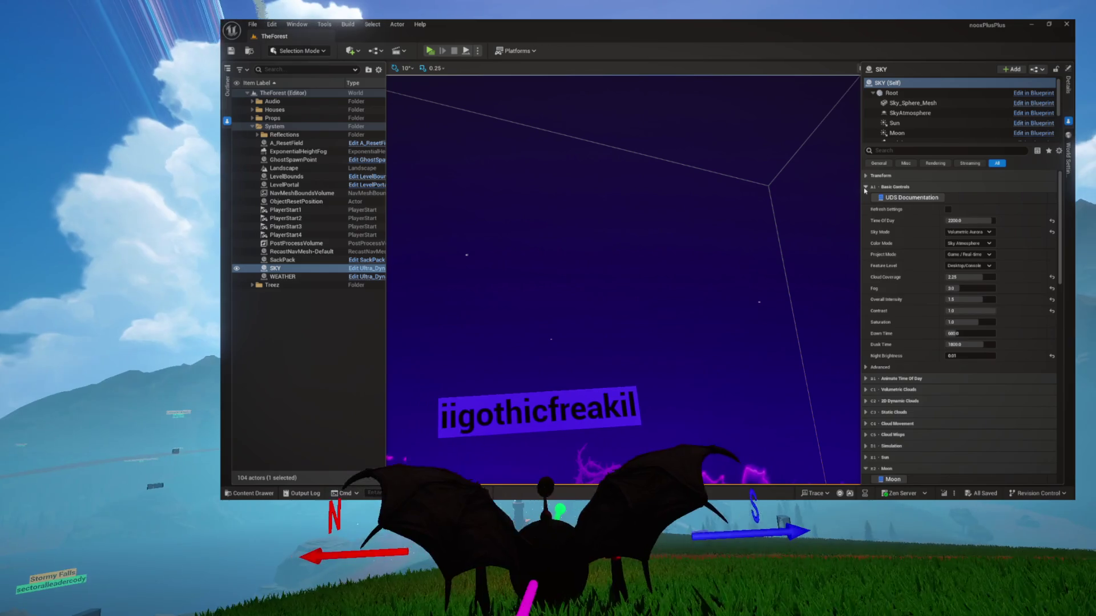
click(865, 187)
click(866, 289)
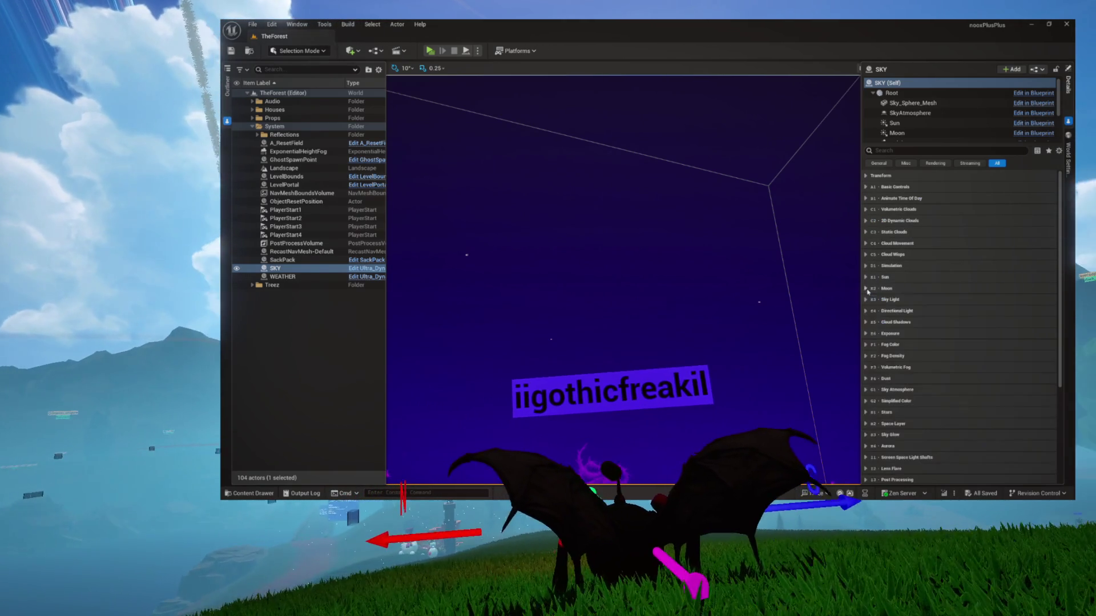
scroll(870, 331, down, 3)
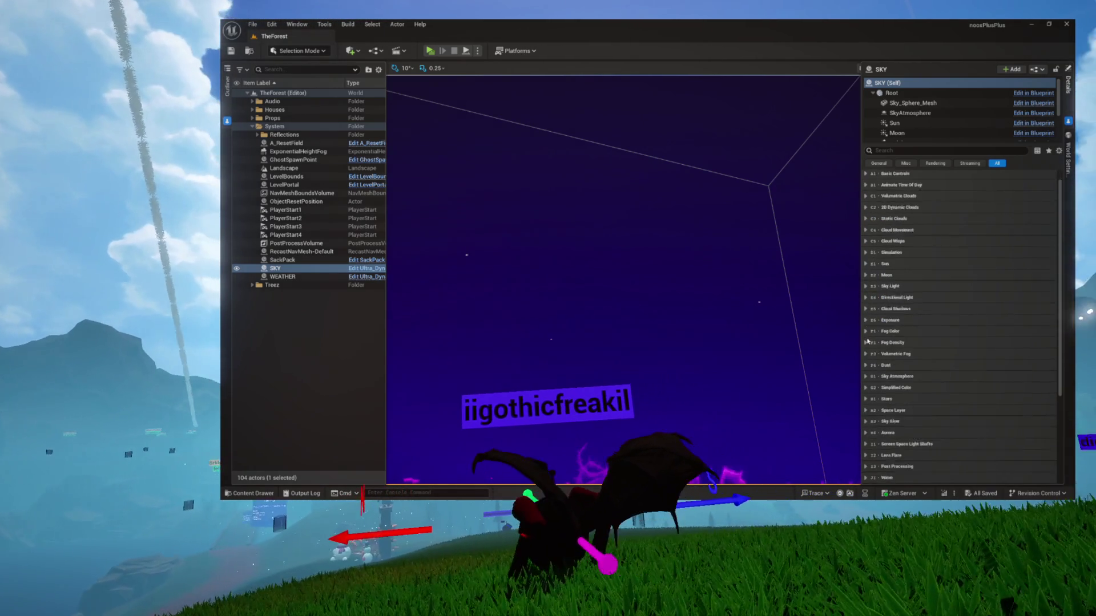
click(867, 346)
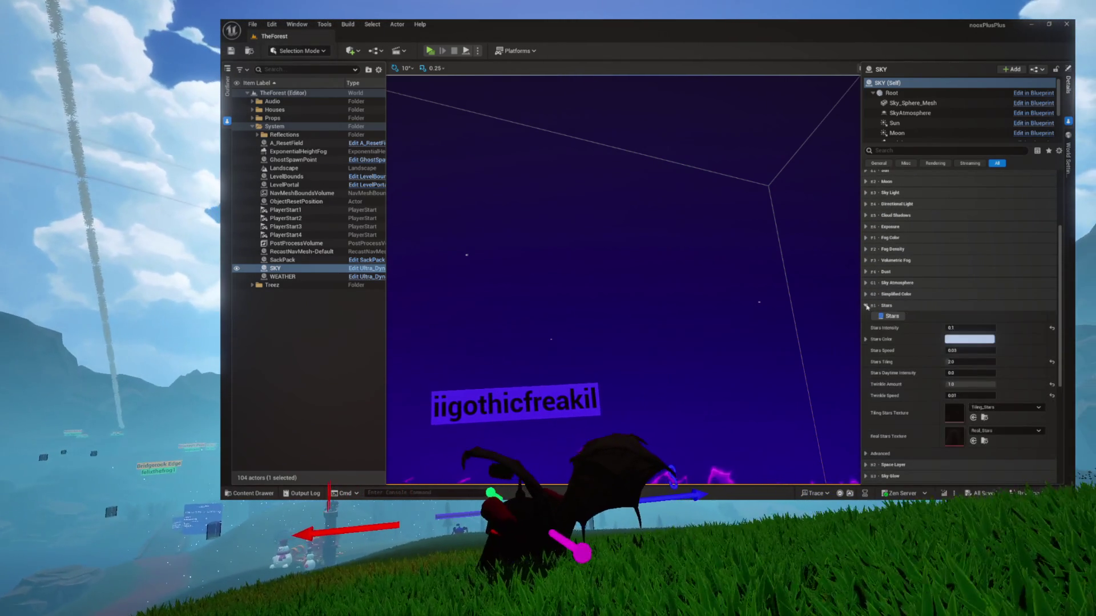
scroll(872, 311, down, 3)
Set Stars Intensity to 1.0 and save the level.
click(962, 287)
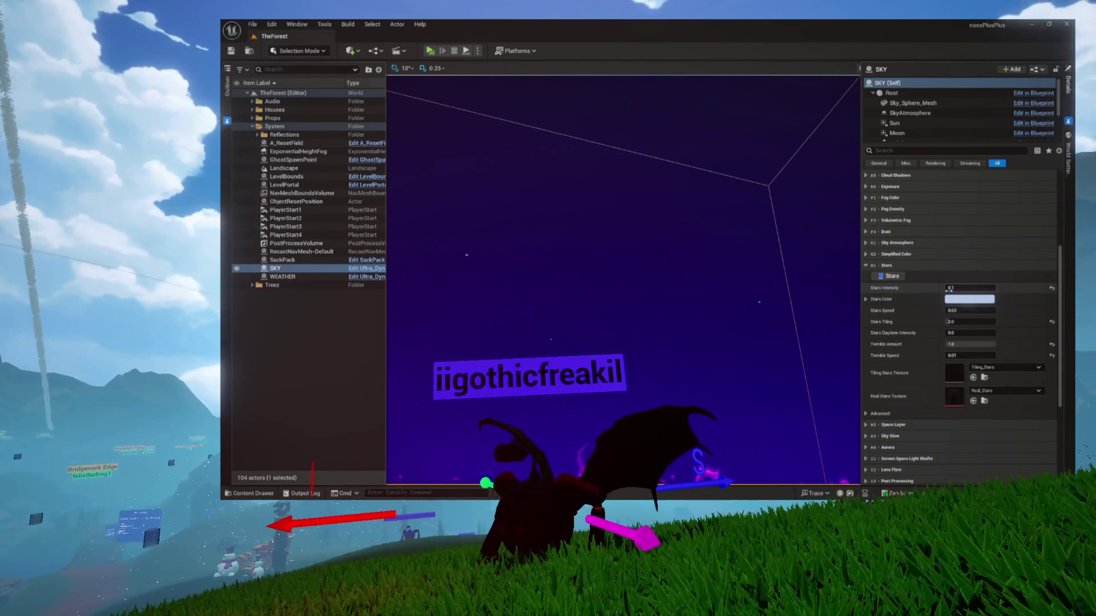
text(1)
key(Return)
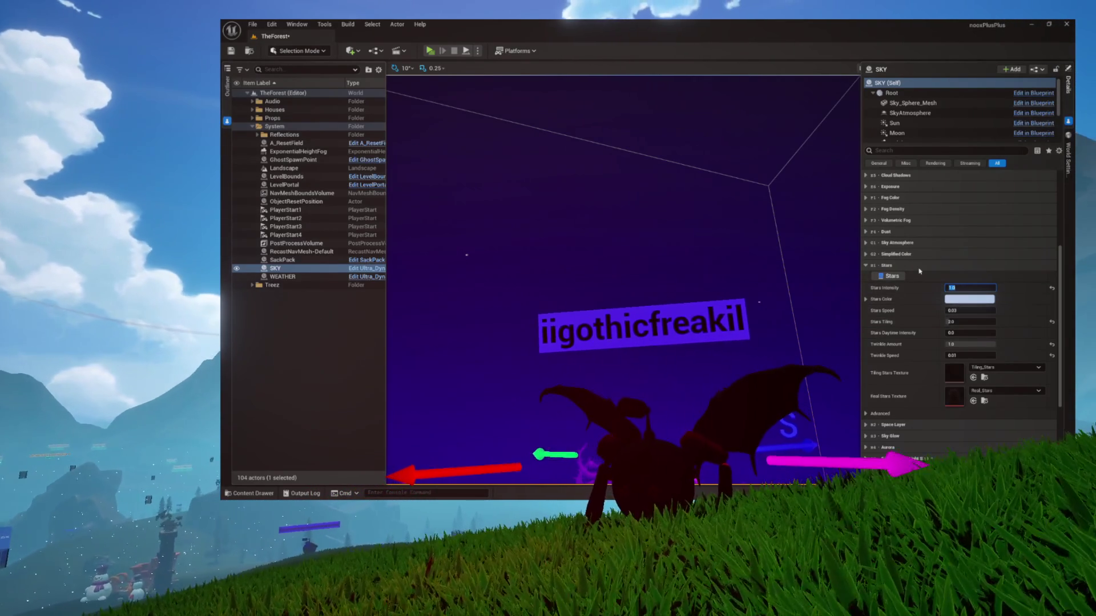
key(ctrl+s)
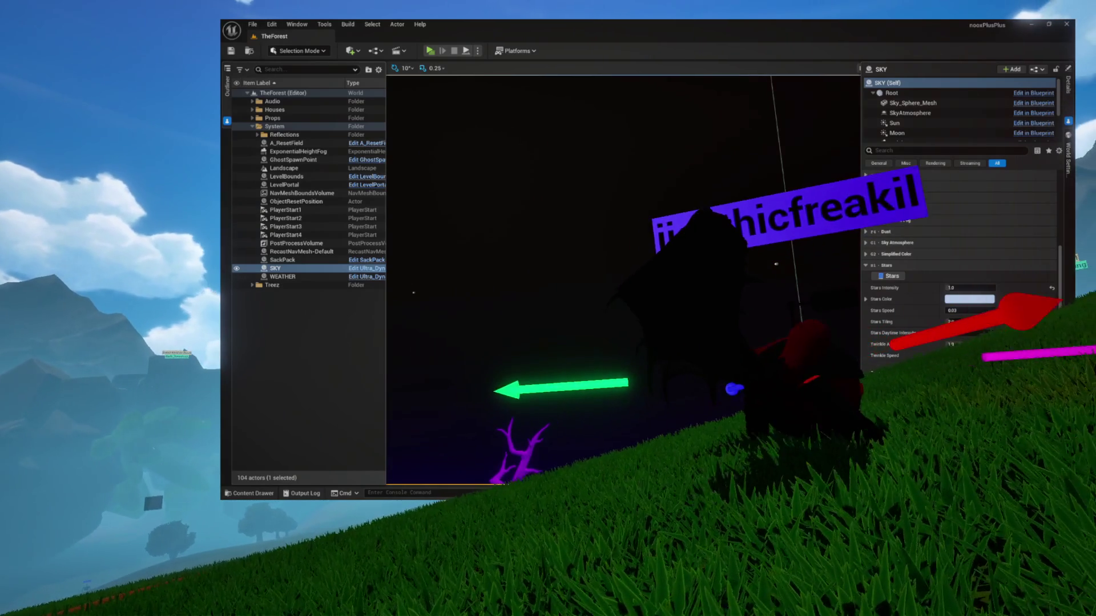
Turn off the SKY's Apply Exposure Settings, save the level, and start a play-test preview.
click(866, 187)
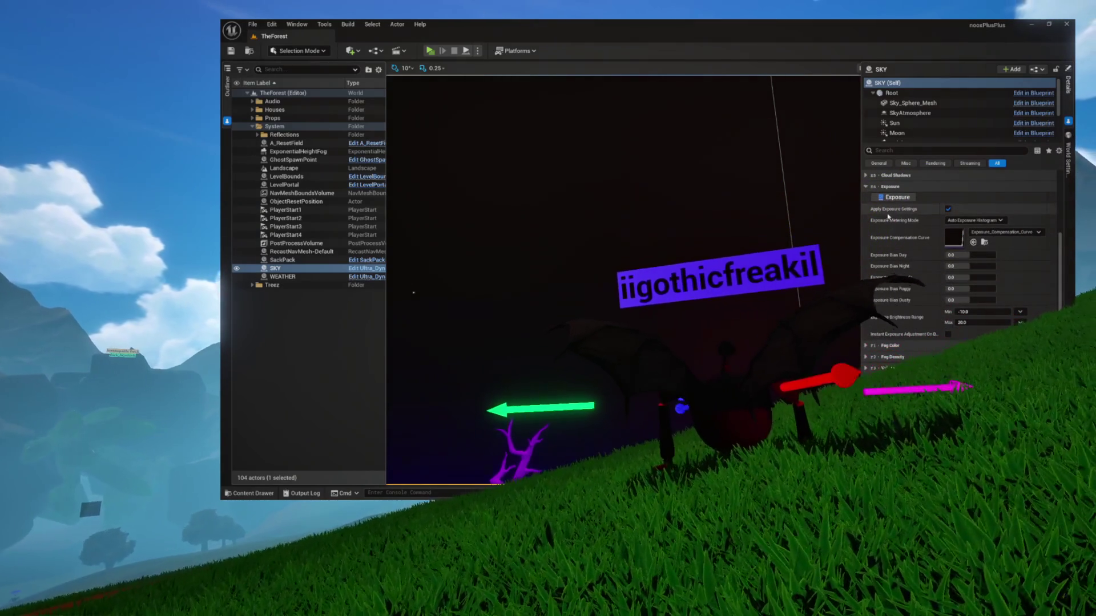
click(948, 209)
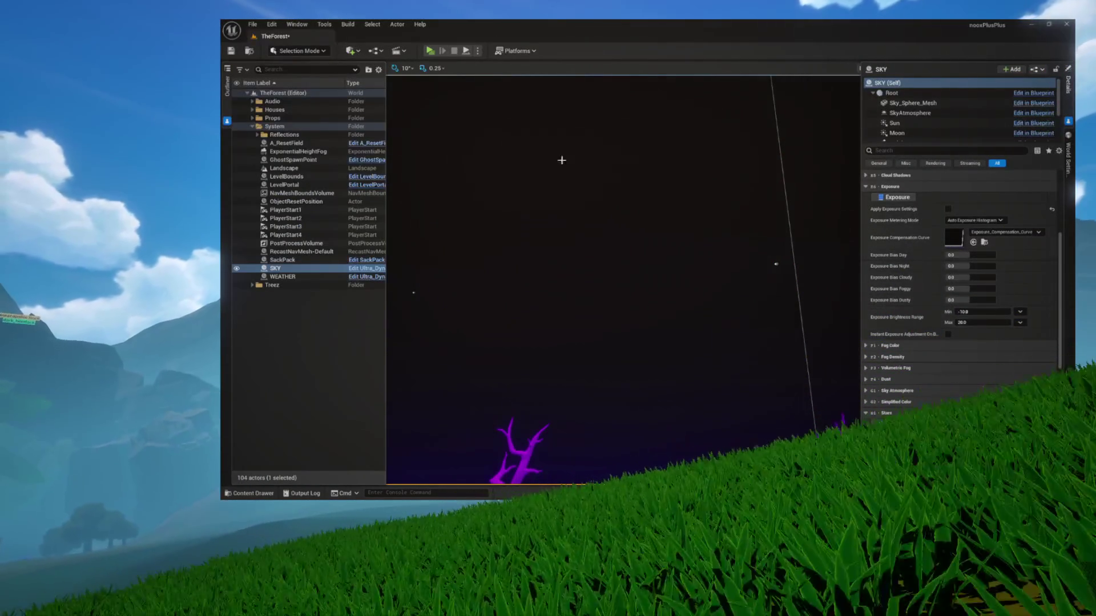
click(231, 52)
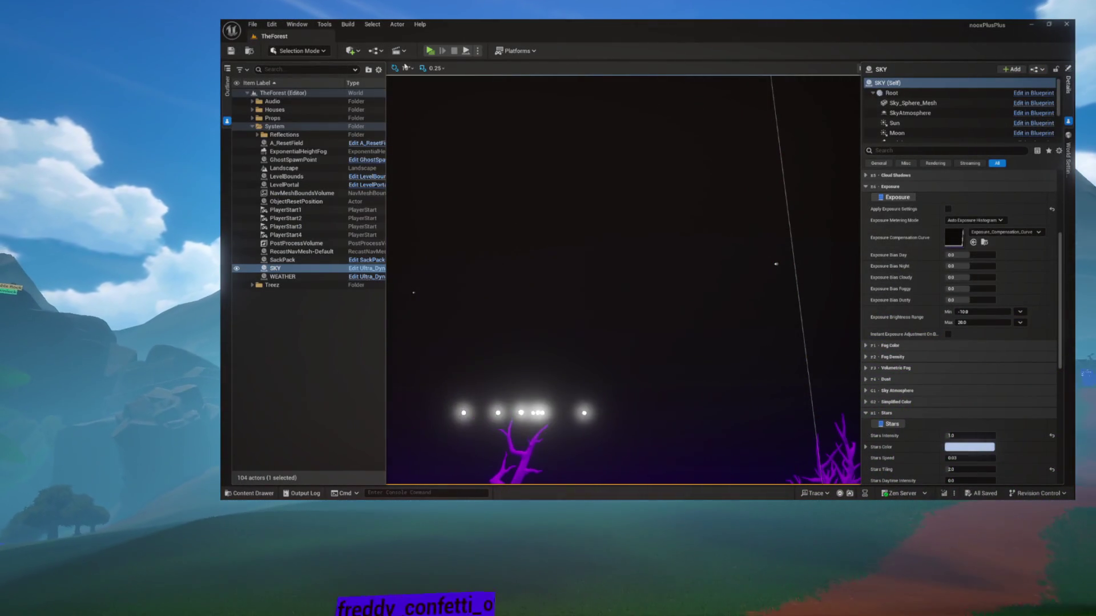
click(427, 51)
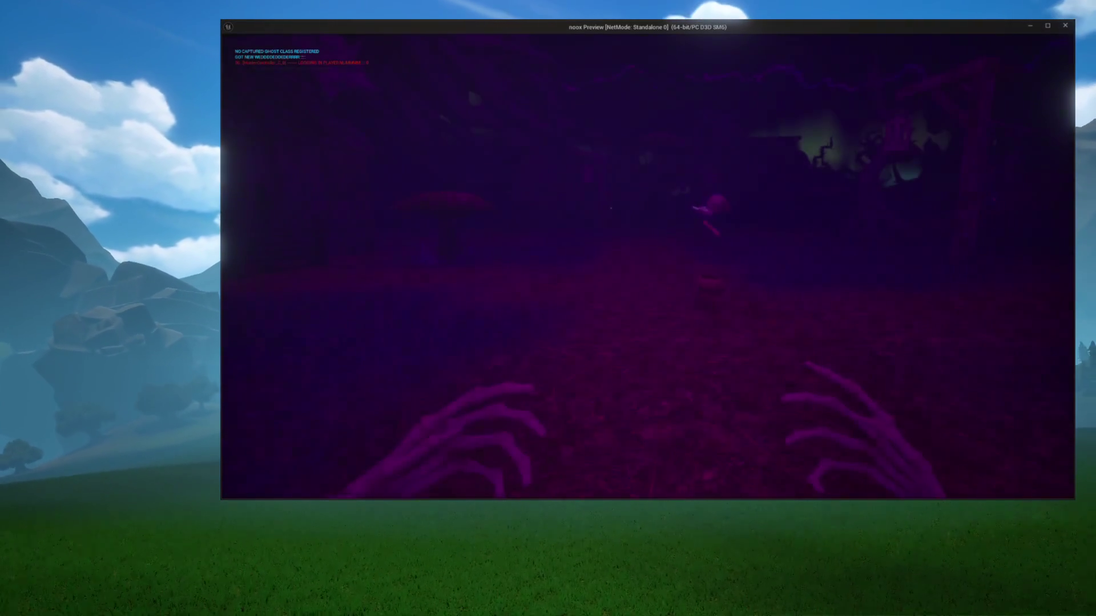
Walk toward the Recharge Station, set Night Brightness to 0, and play-test again in a standalone preview.
key(w)
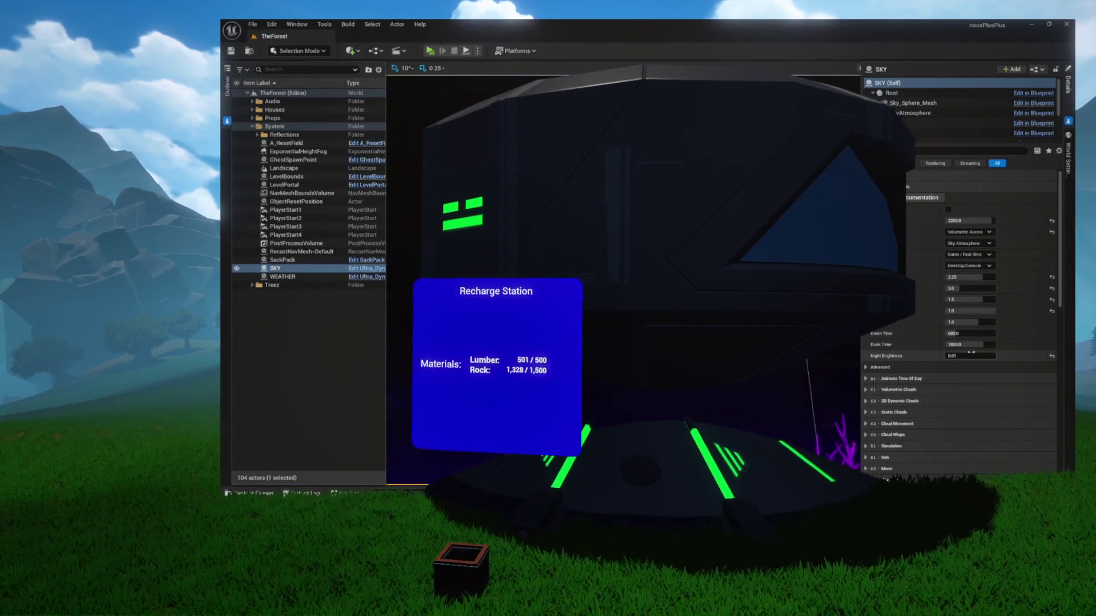
key(Return)
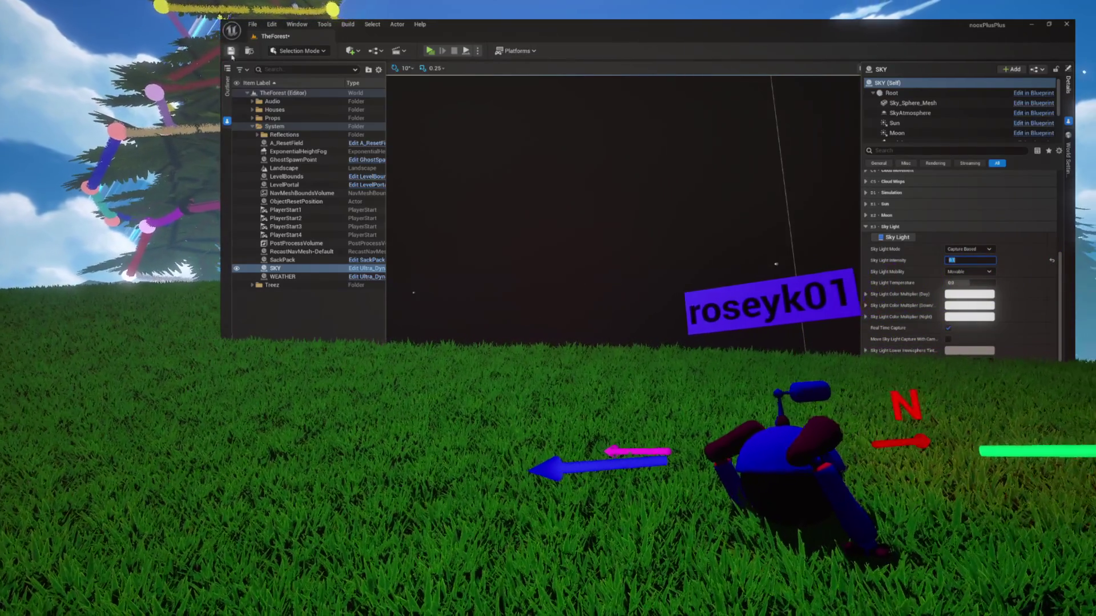
click(430, 51)
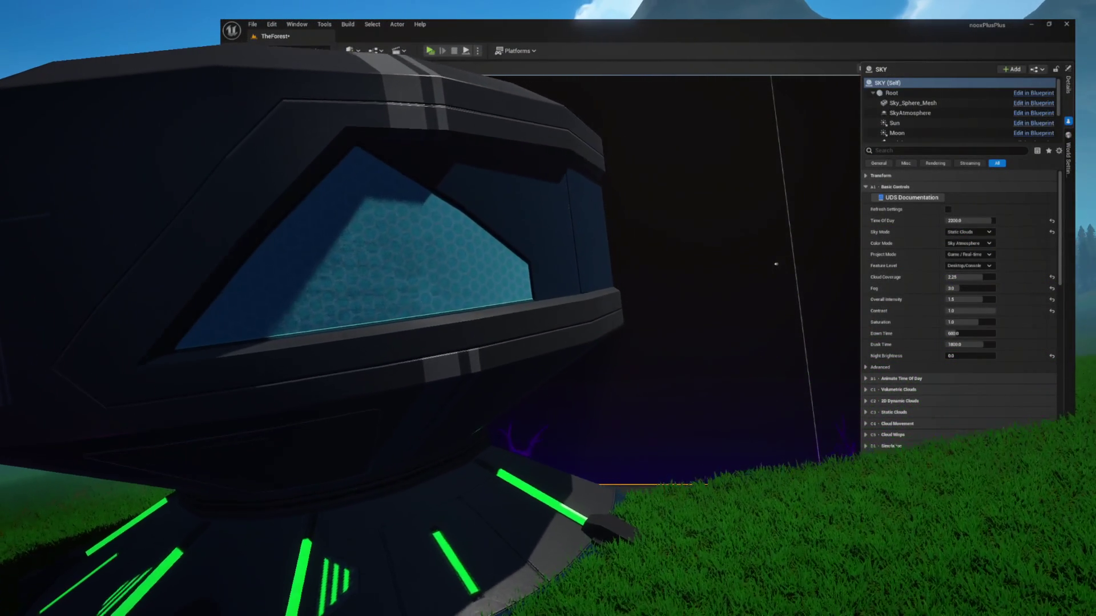
Set the SKY's Sky Light Intensity to 0.02, save, and play-test the dimmer level.
click(776, 264)
click(776, 264)
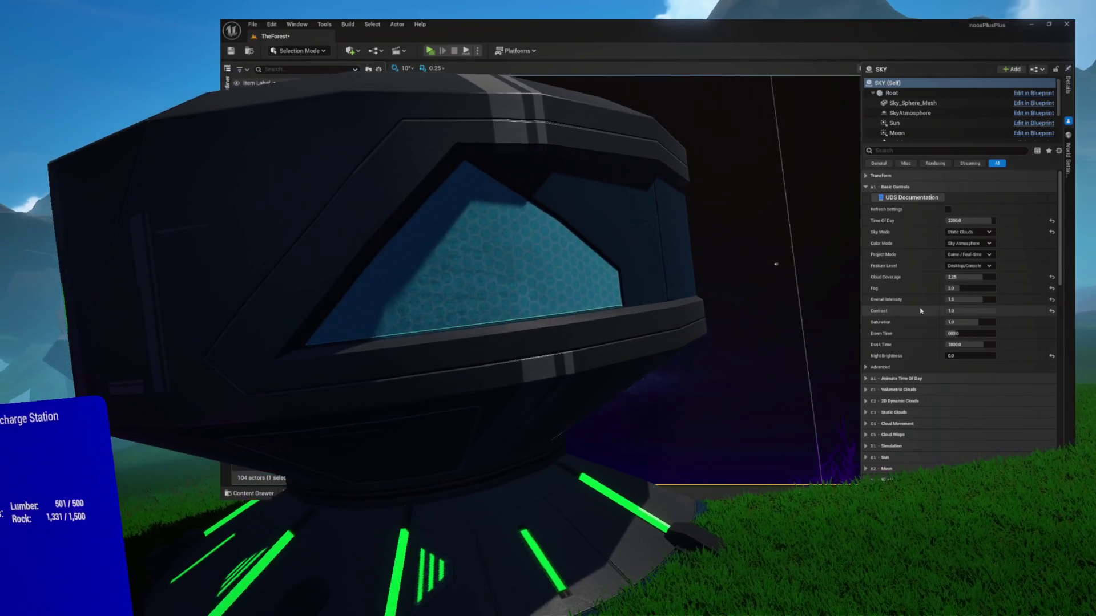
scroll(920, 308, down, 2)
scroll(920, 308, down, 6)
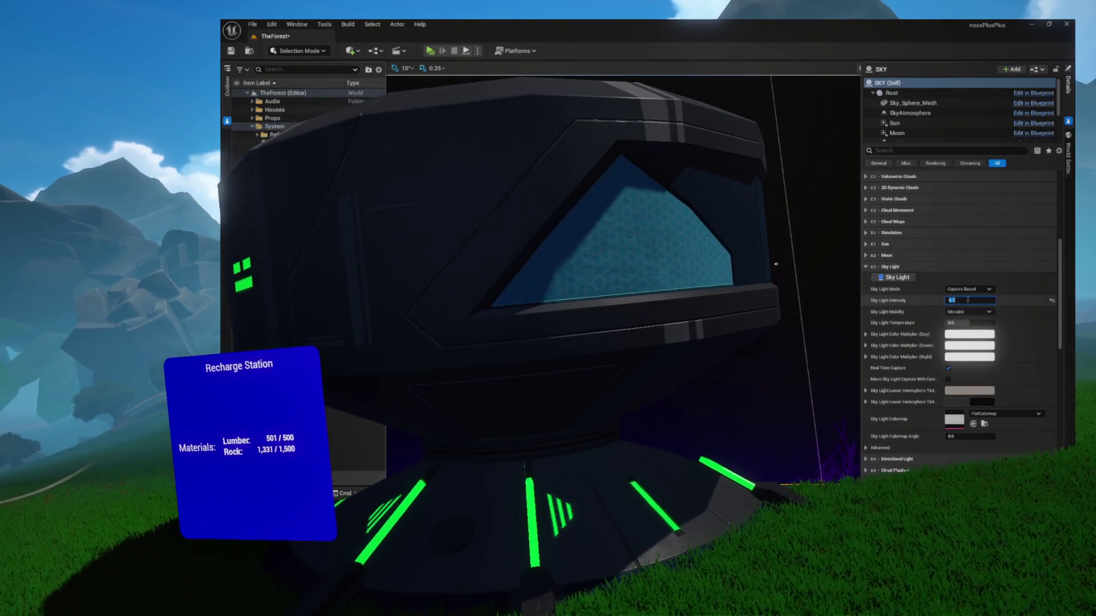
click(971, 299)
text(0.02)
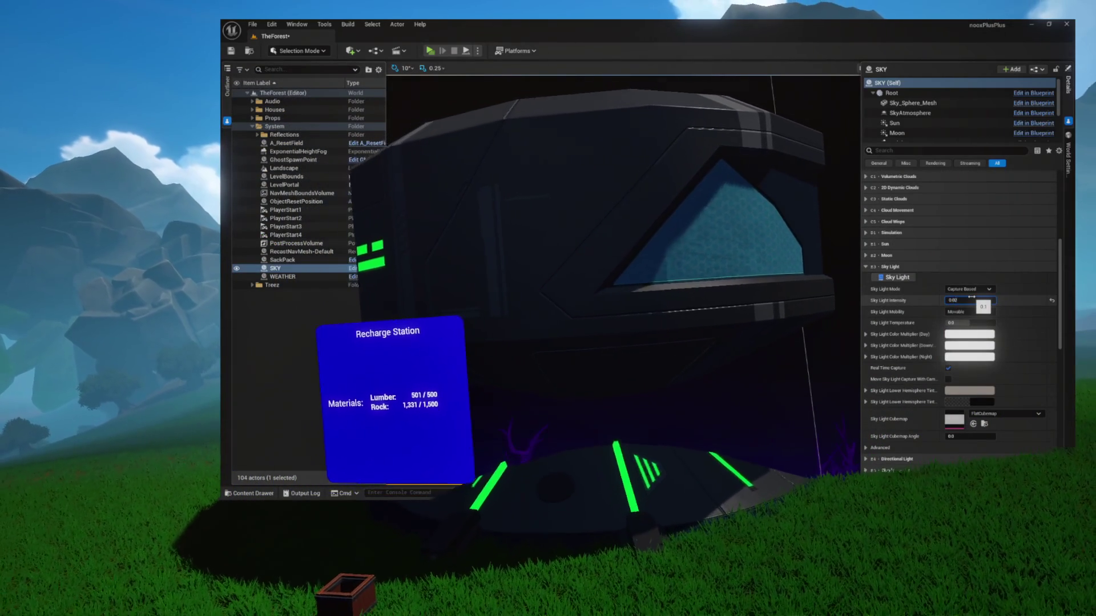
key(Return)
key(ctrl+s)
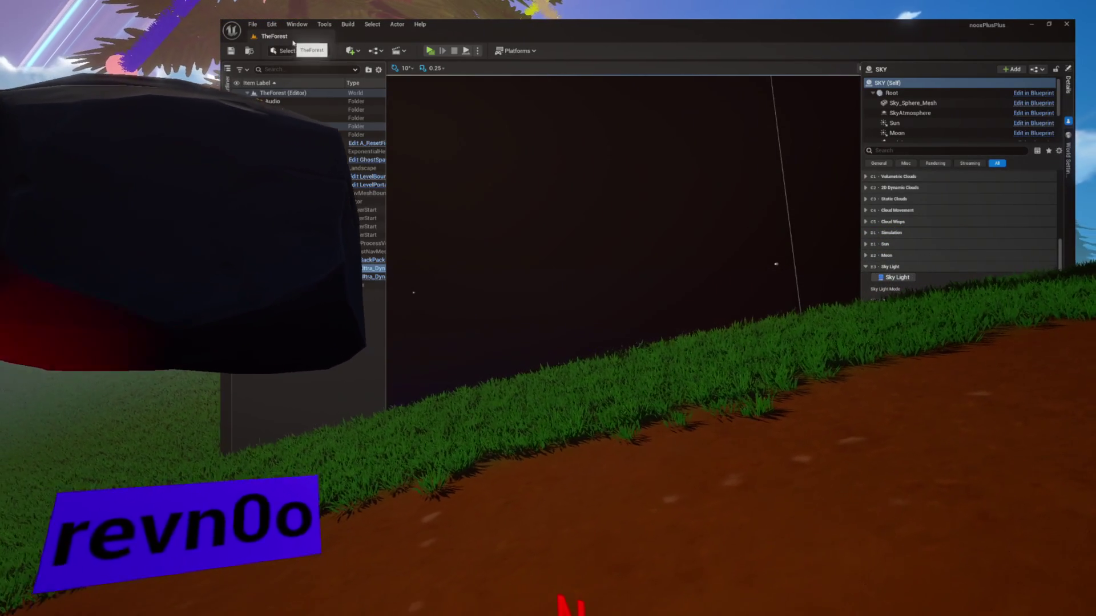
click(434, 51)
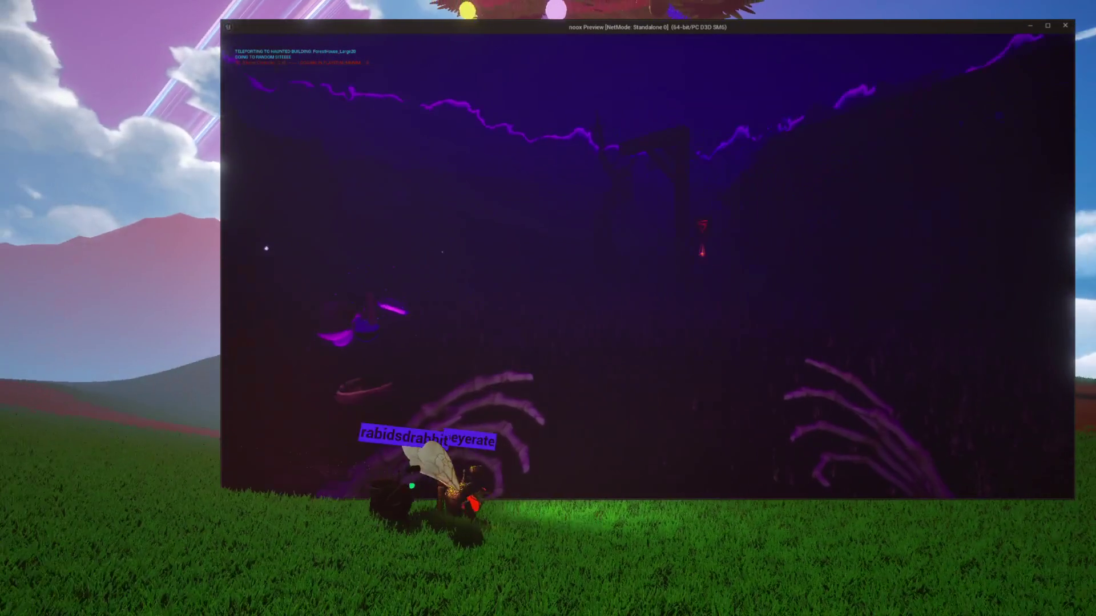
key(Escape)
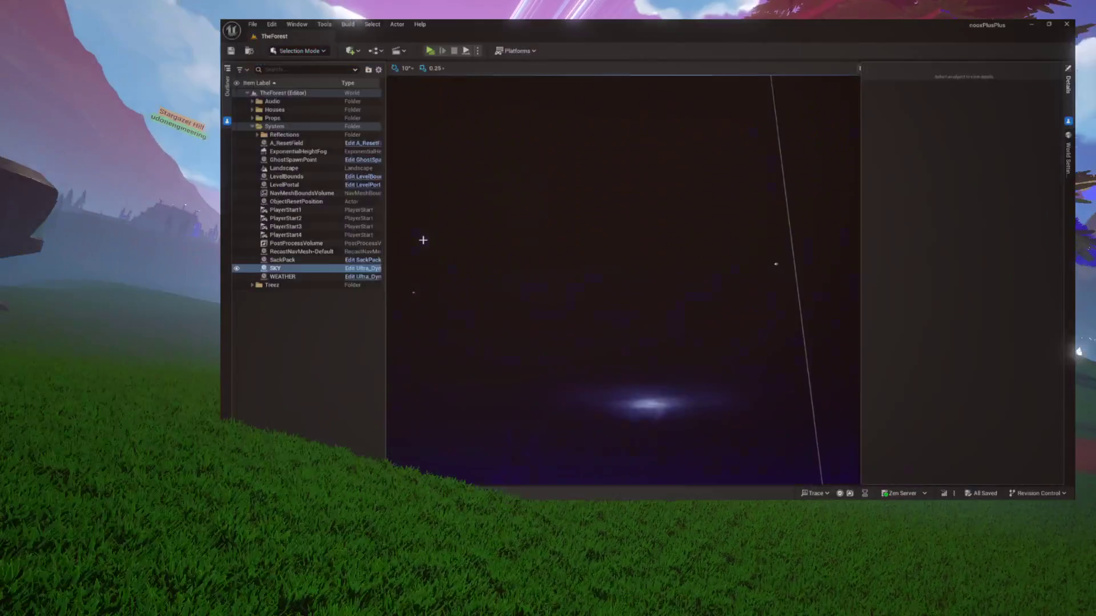
click(430, 50)
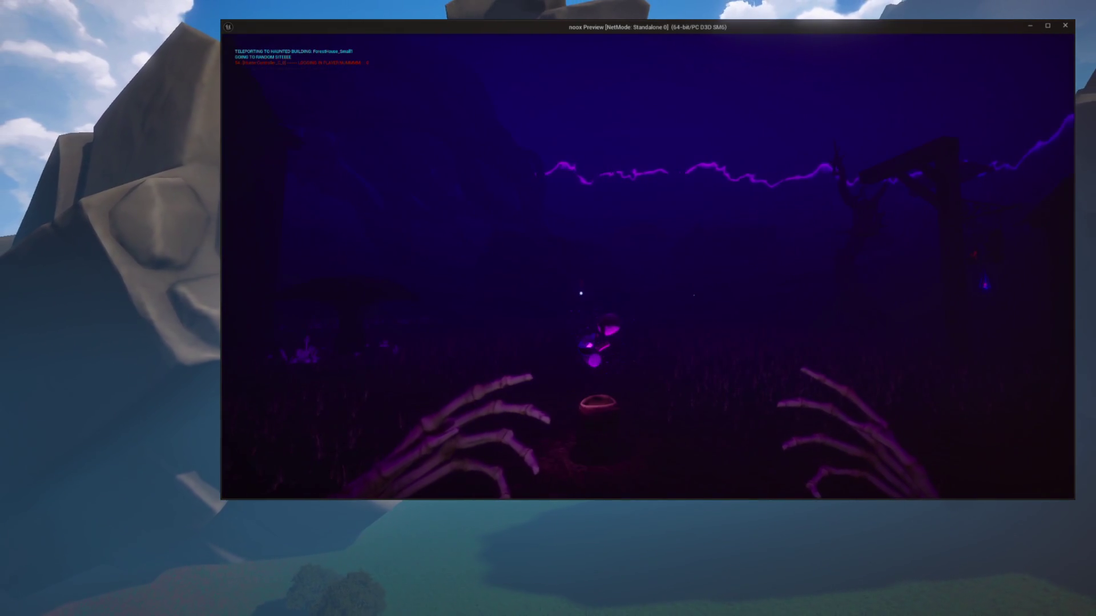
key(Escape)
click(452, 52)
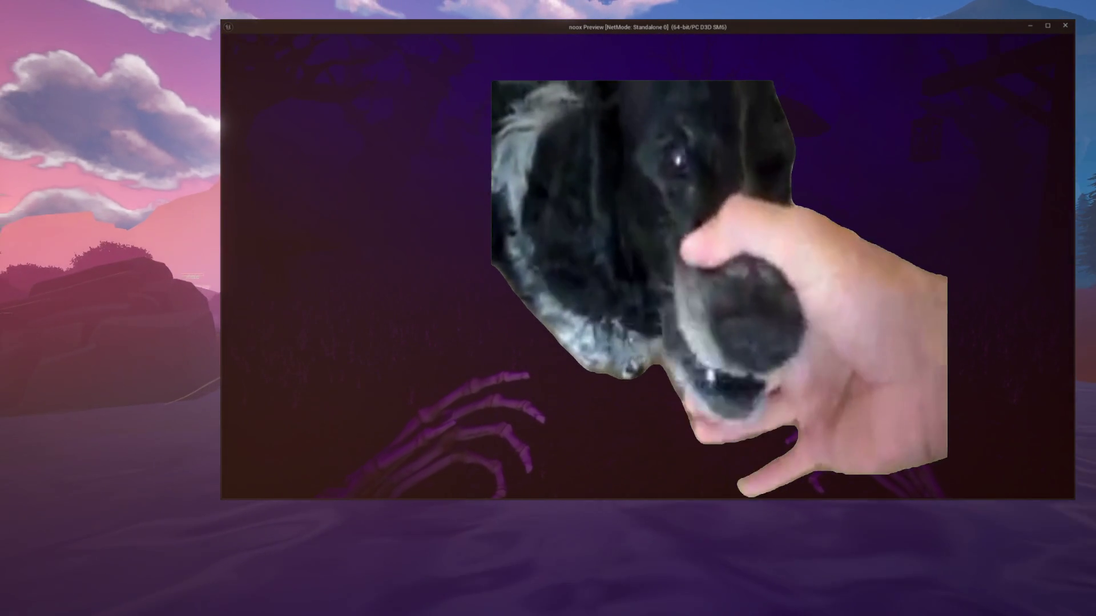
key(Escape)
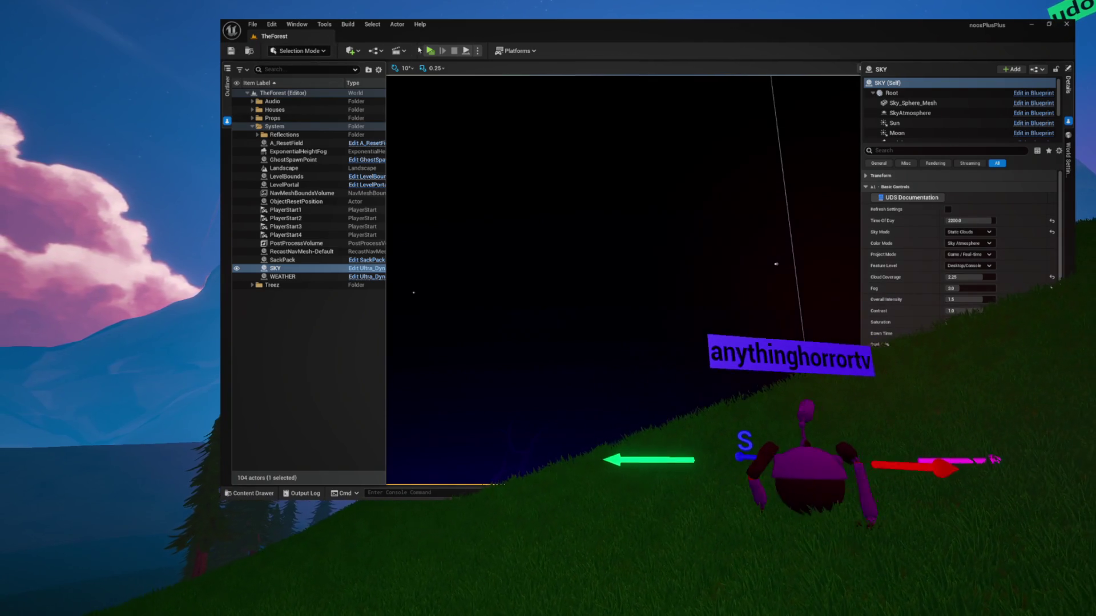
click(428, 51)
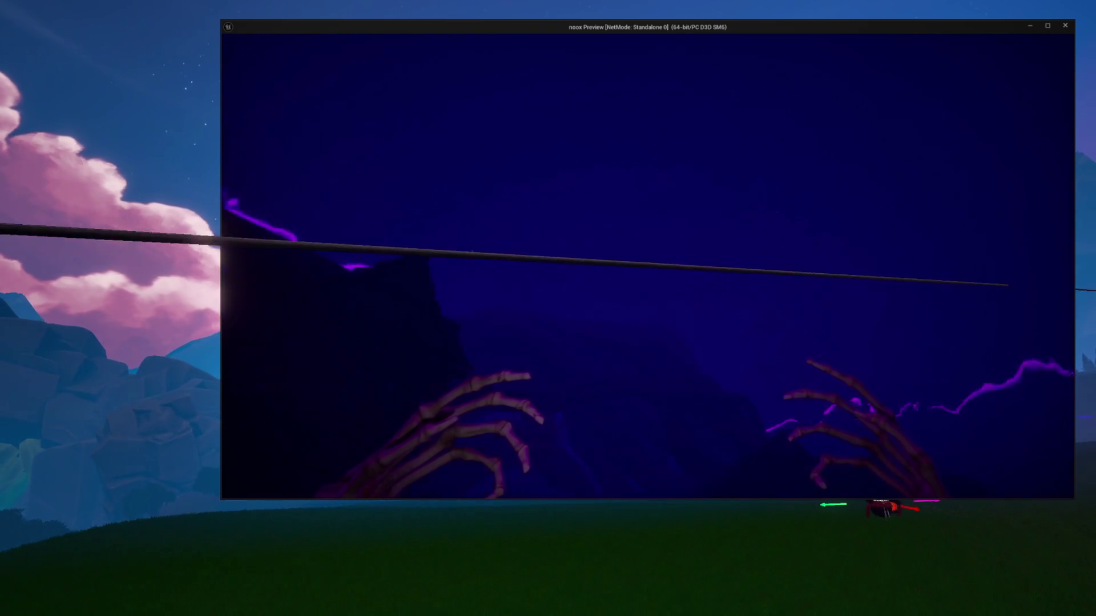
Close the game preview window to return to the editor.
key(Escape)
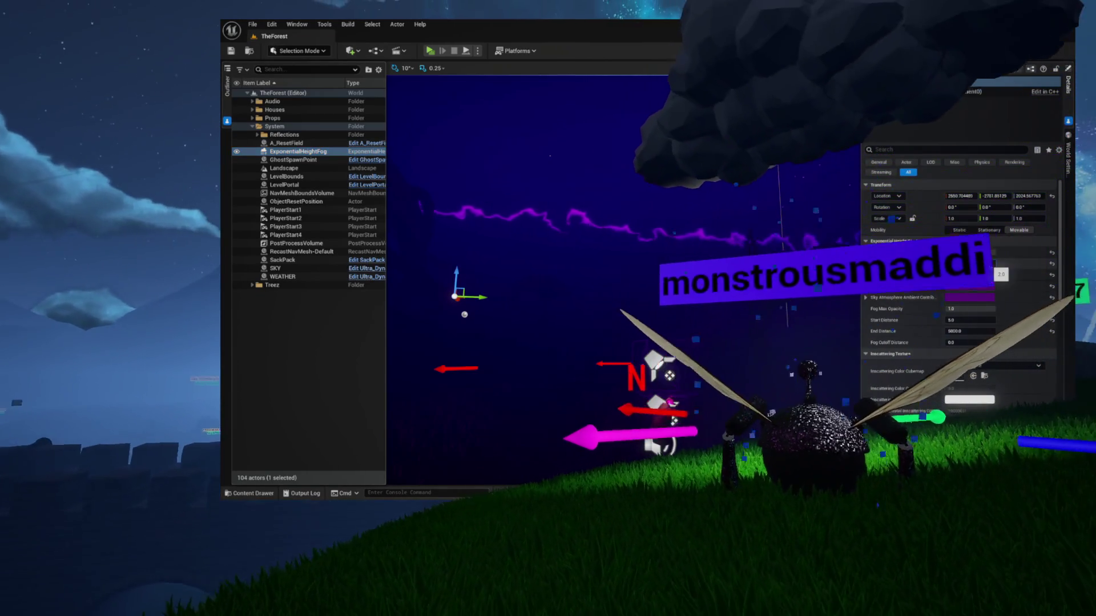
Set ExponentialHeightFog's Fog Height Falloff to 1.0 and save the level.
click(970, 263)
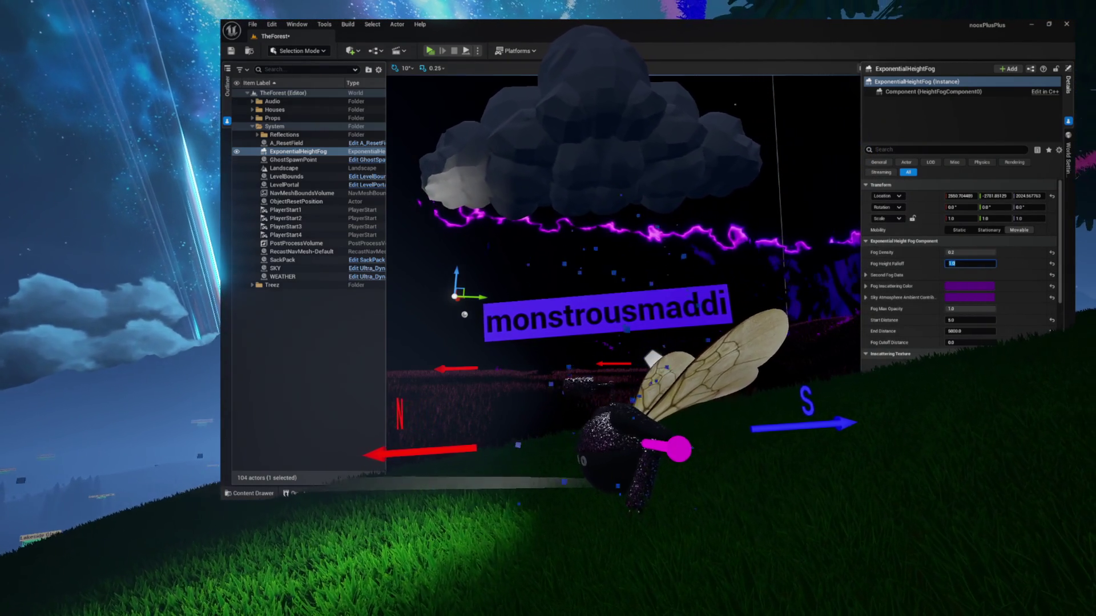
click(231, 51)
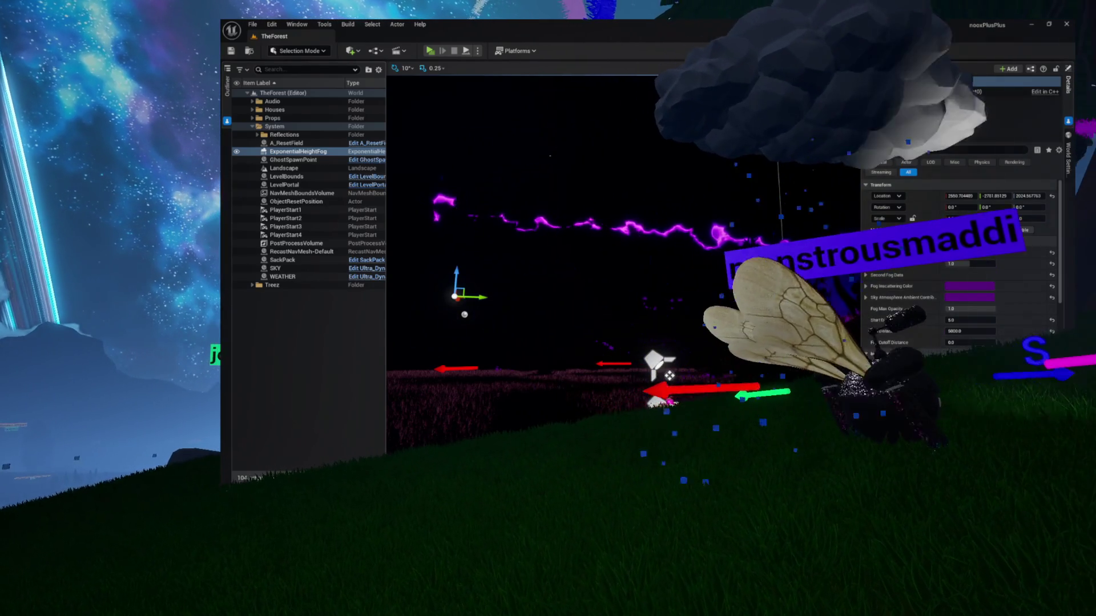
scroll(959, 262, down, 5)
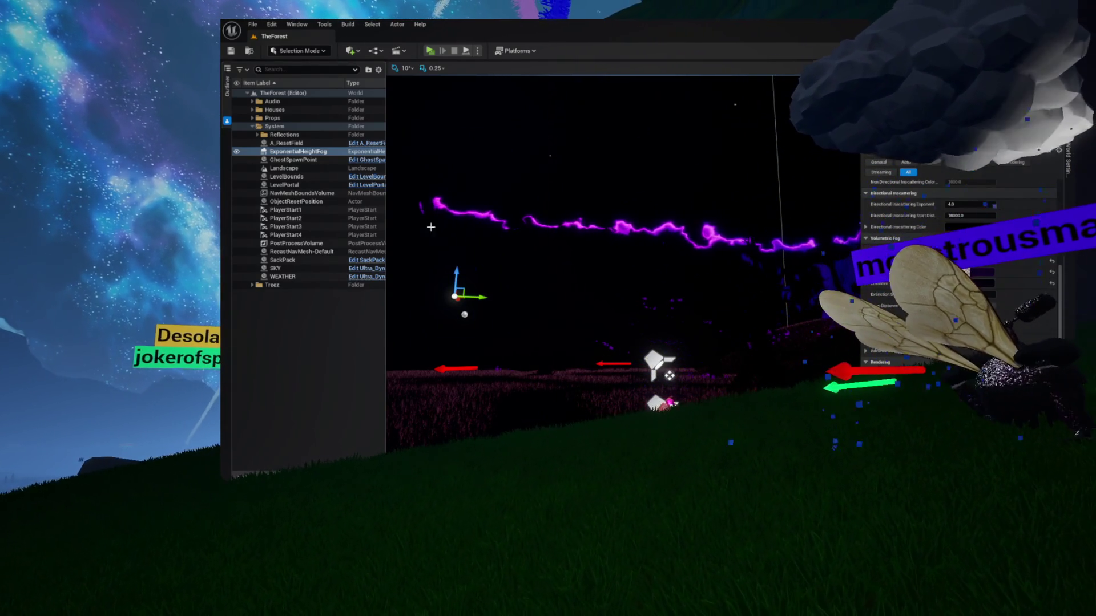
Select SKY and review its Sky Light and Stars settings in Details.
click(273, 268)
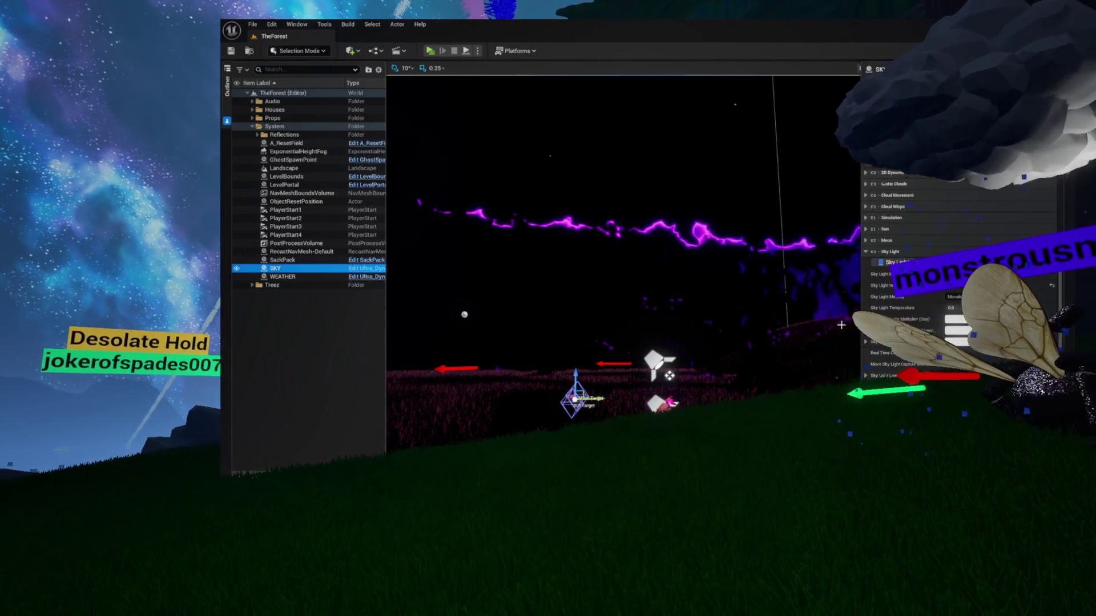
scroll(927, 304, up, 3)
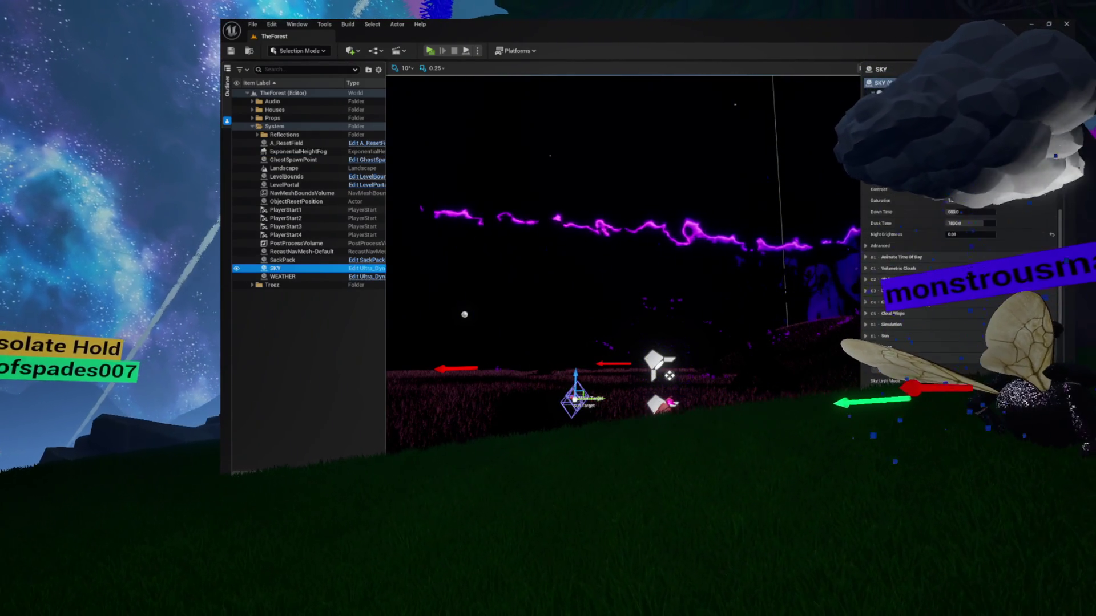
scroll(959, 285, down, 5)
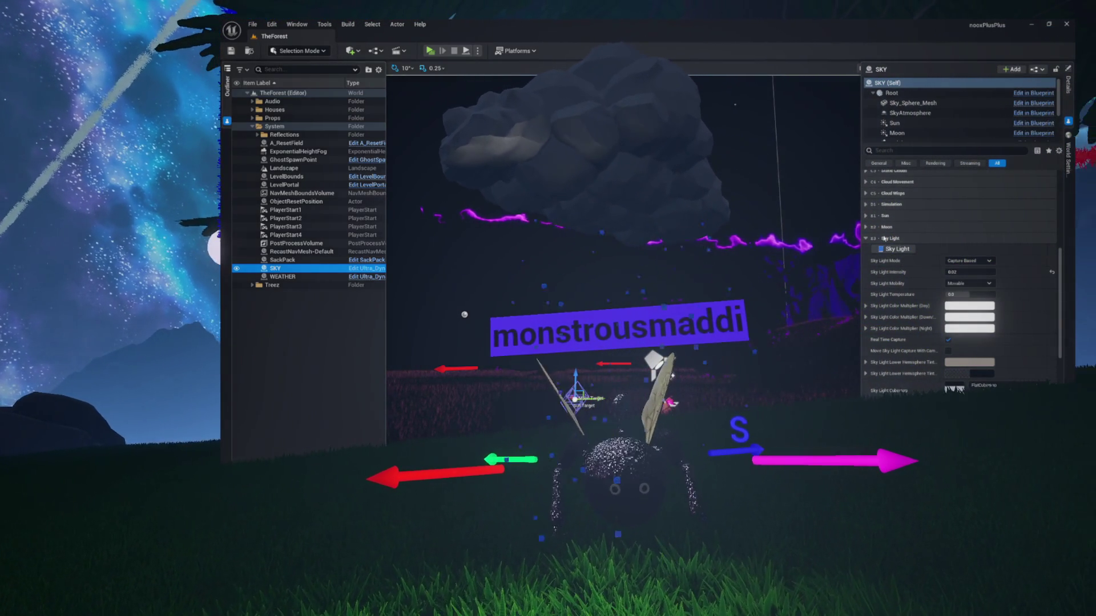
scroll(879, 251, down, 5)
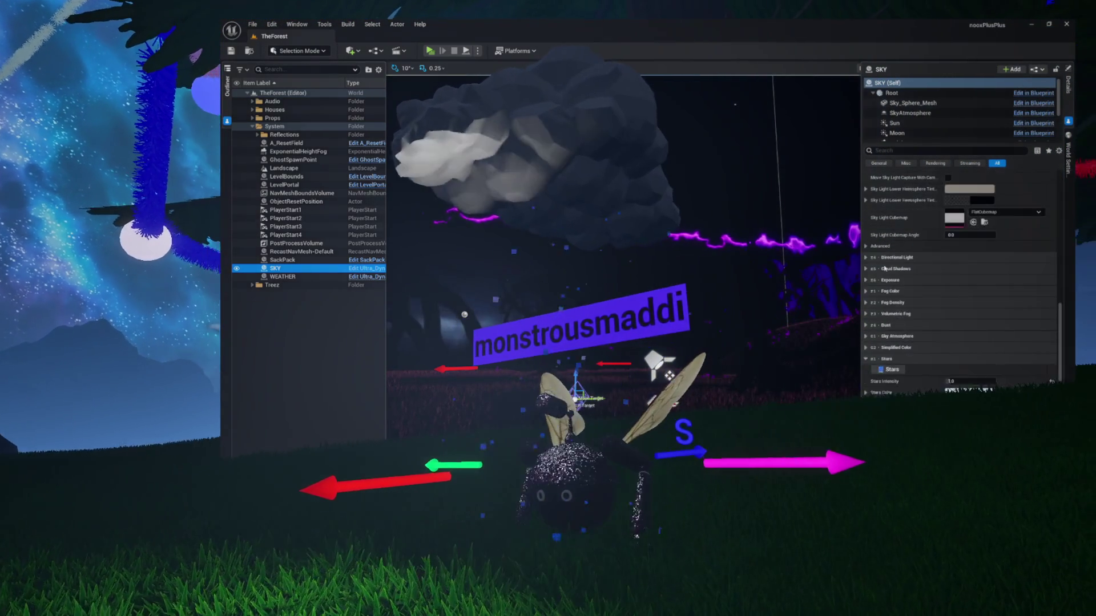
scroll(885, 269, down, 2)
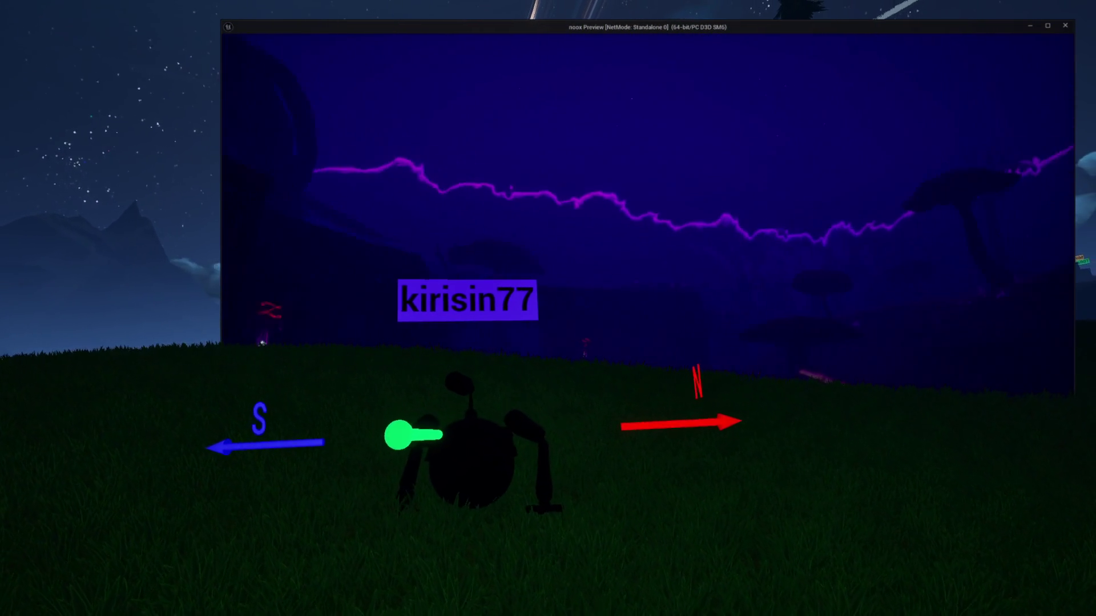
key(Escape)
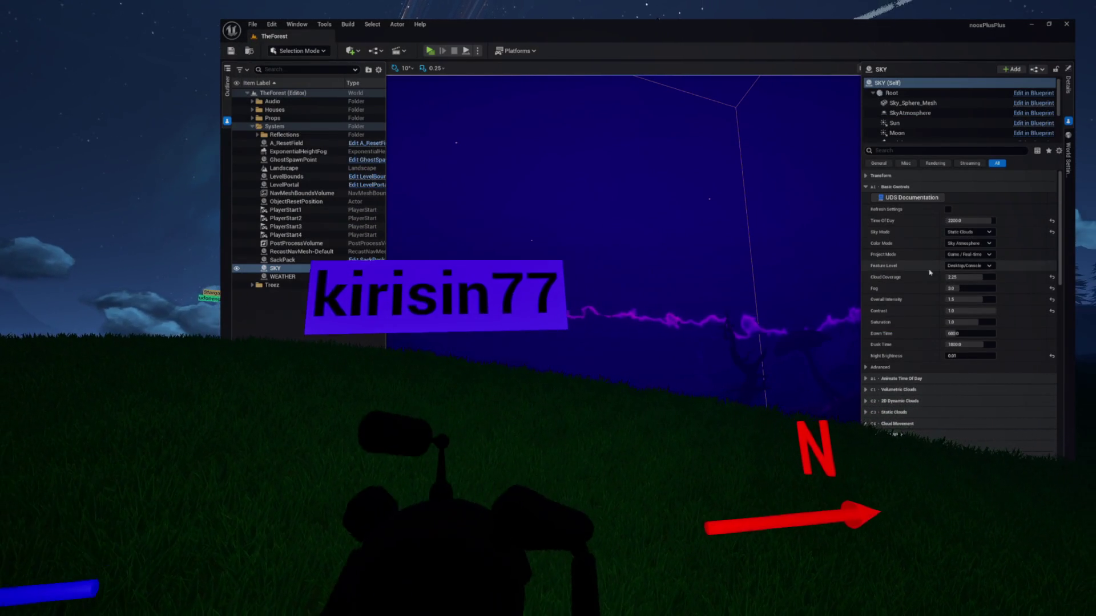
Play-test the dark purple night in a standalone preview, then close it.
scroll(930, 280, down, 2)
scroll(931, 279, down, 6)
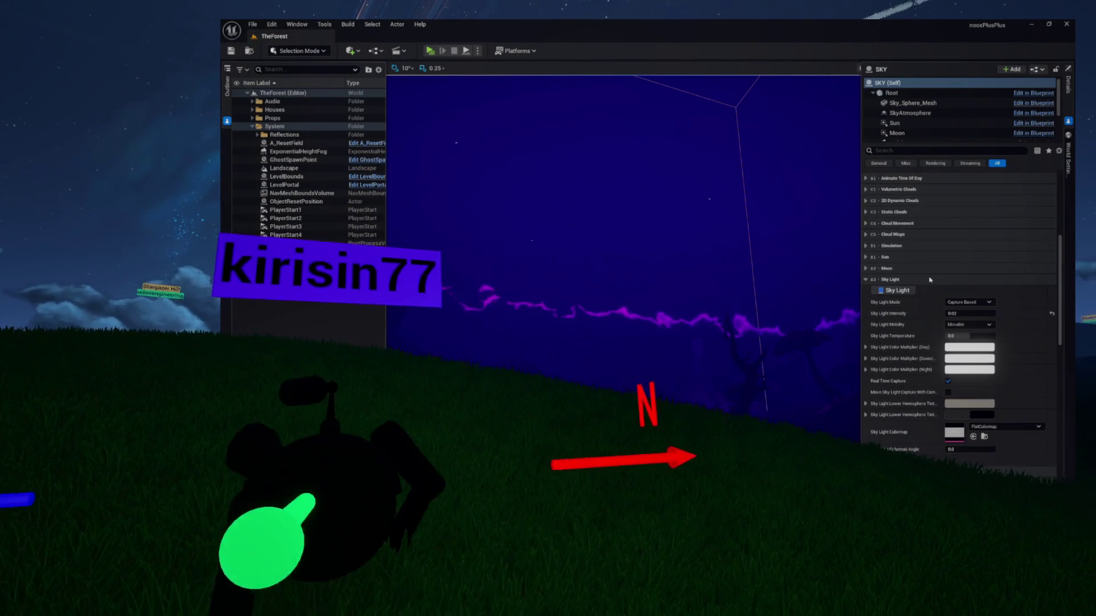
scroll(931, 279, down, 1)
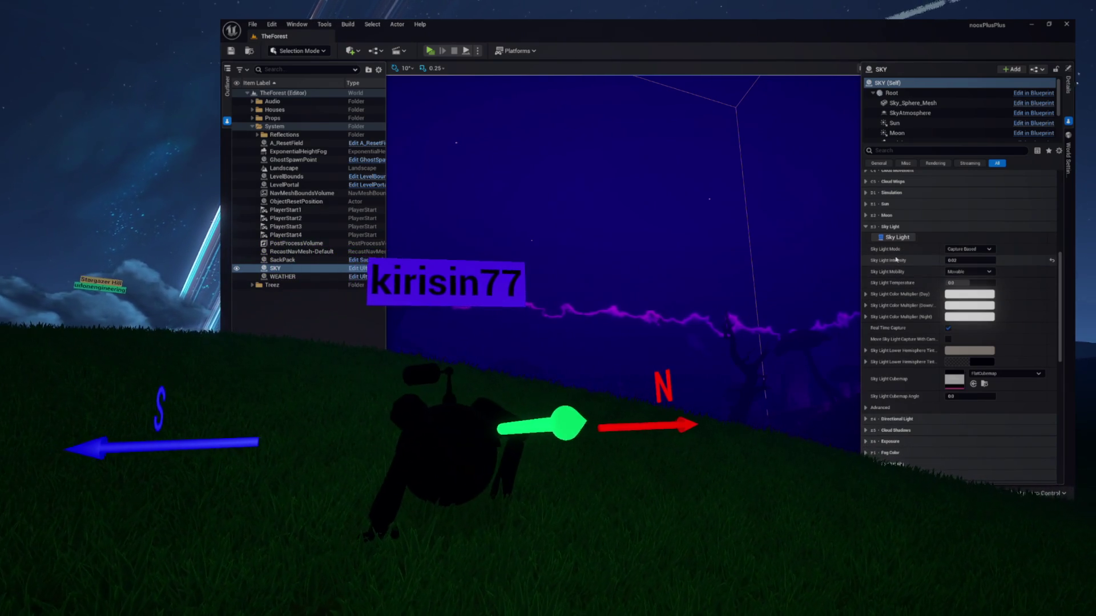
scroll(913, 274, up, 7)
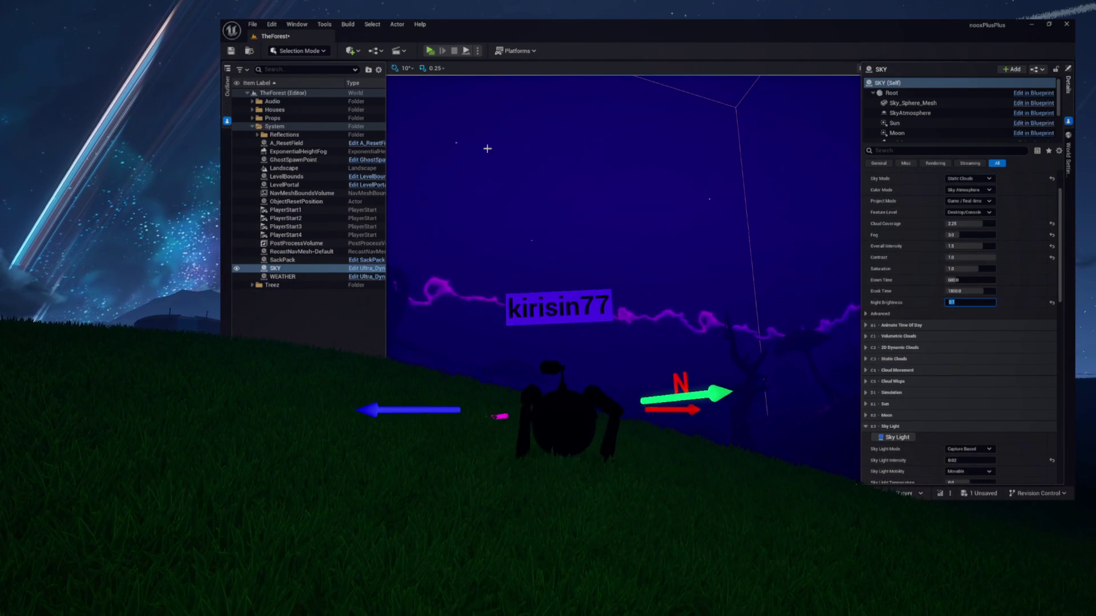
click(431, 52)
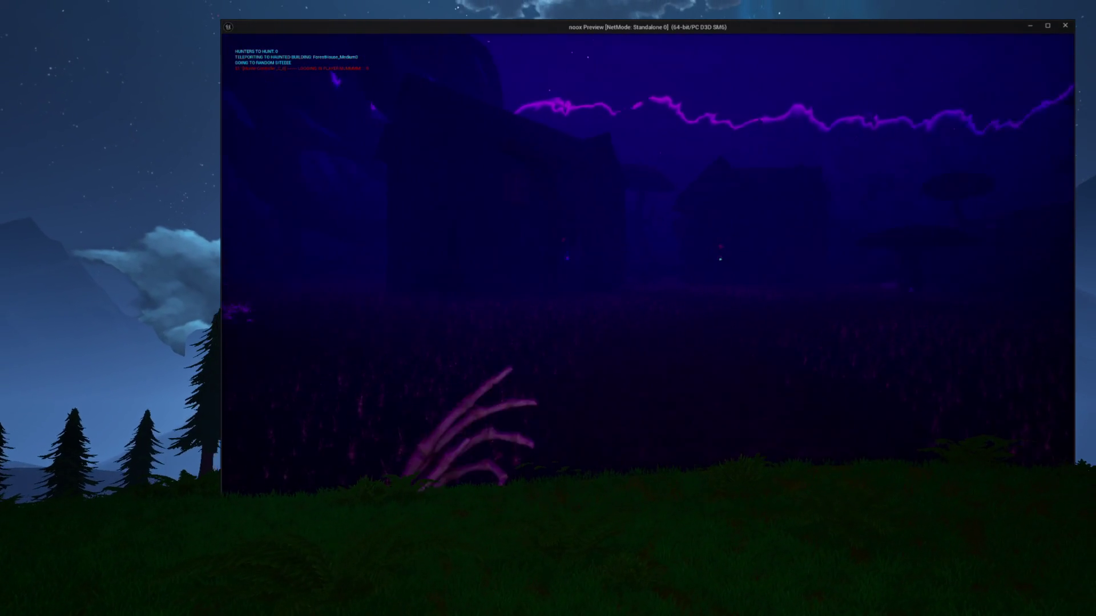
key(Escape)
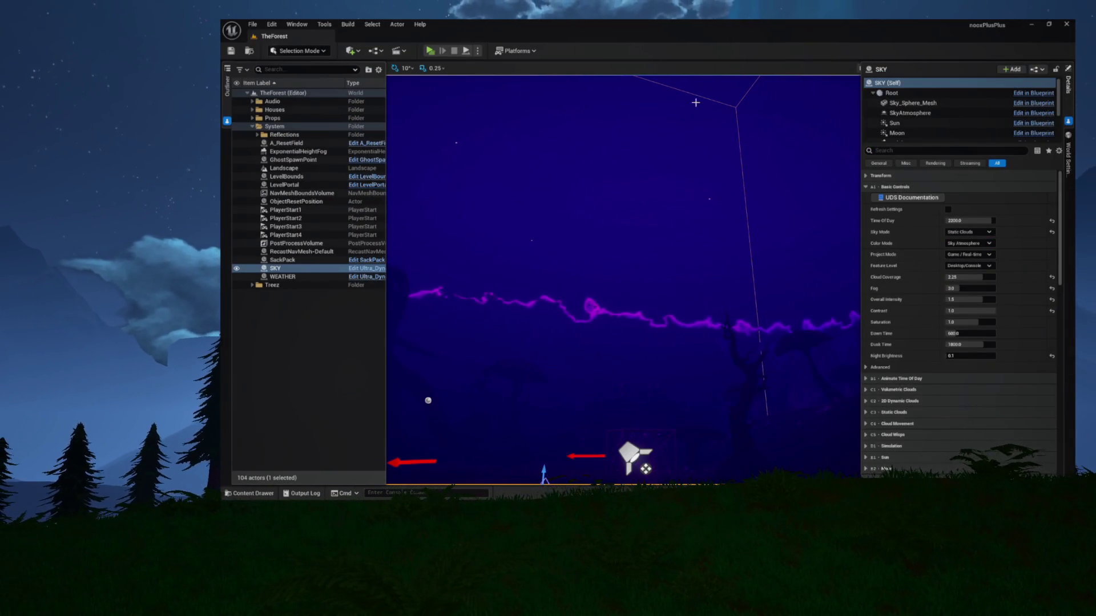
Set SKY's Night Brightness to 1.0, play-test the brighter night, then close the preview.
click(974, 354)
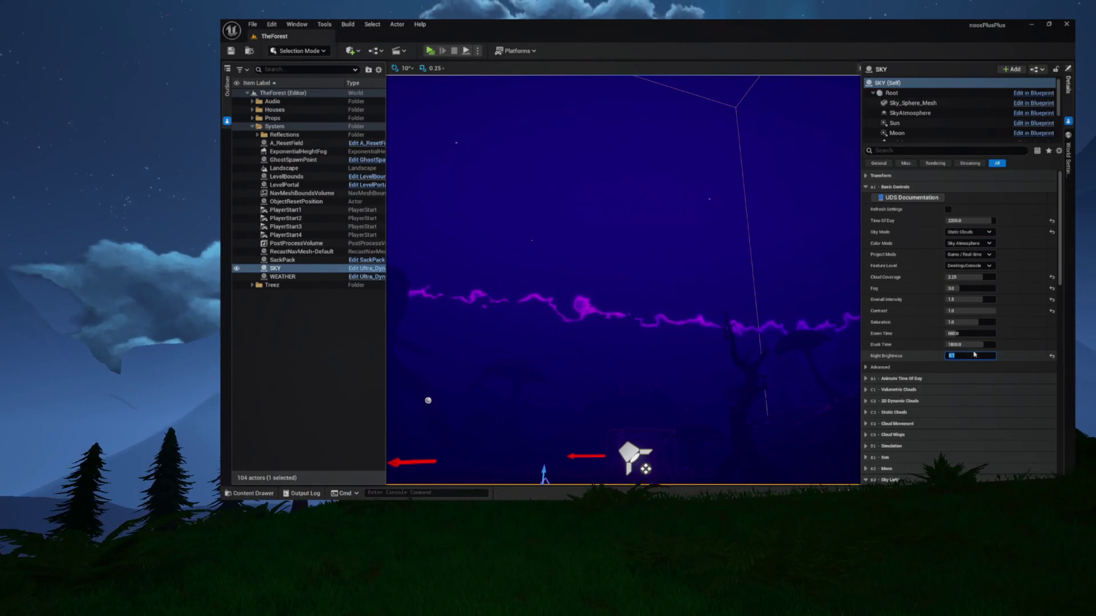
text(1)
key(Return)
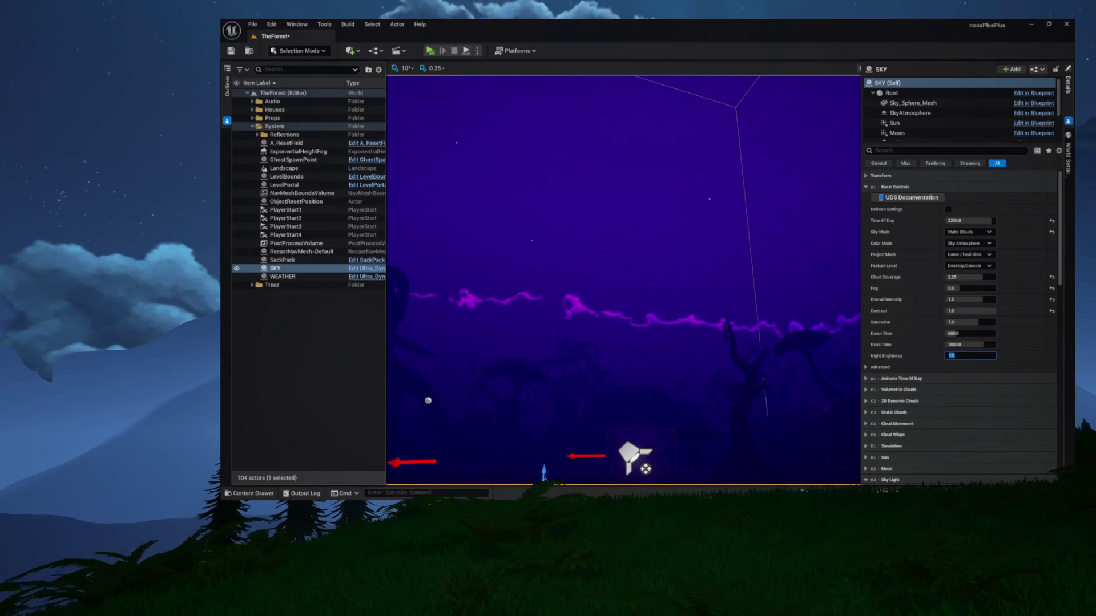
click(431, 51)
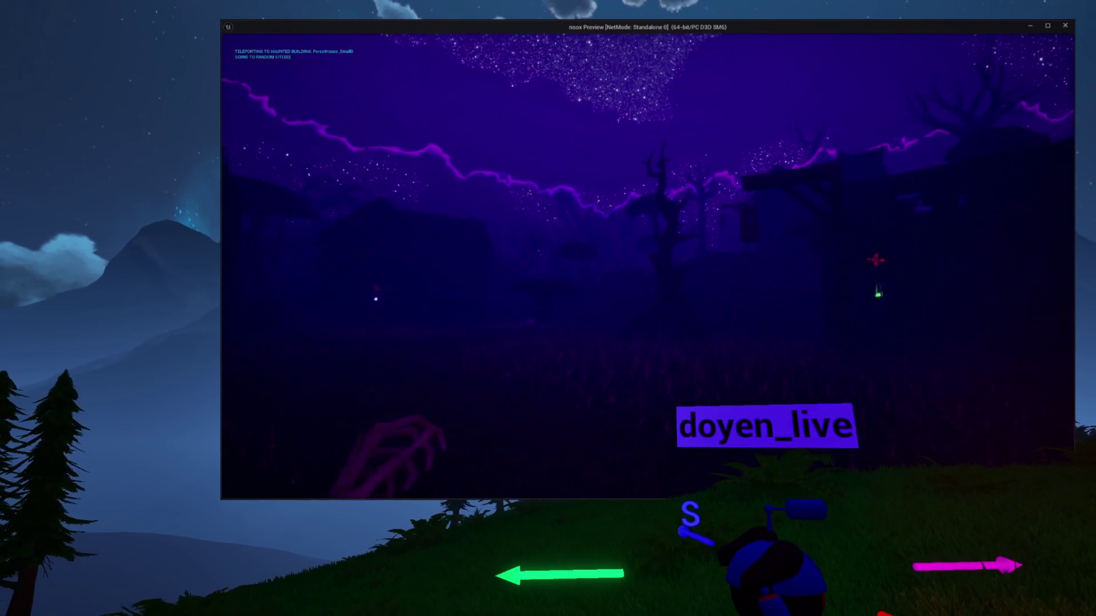
key(Escape)
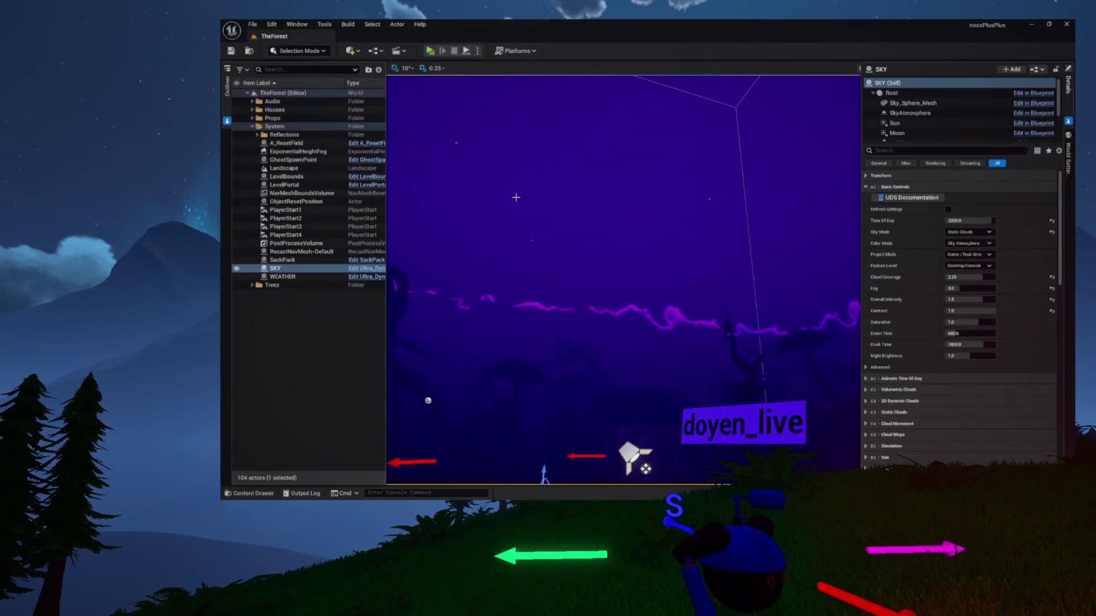
Reset SKY's Stars Intensity to its default 0.5 and start a play-test.
scroll(919, 274, down, 8)
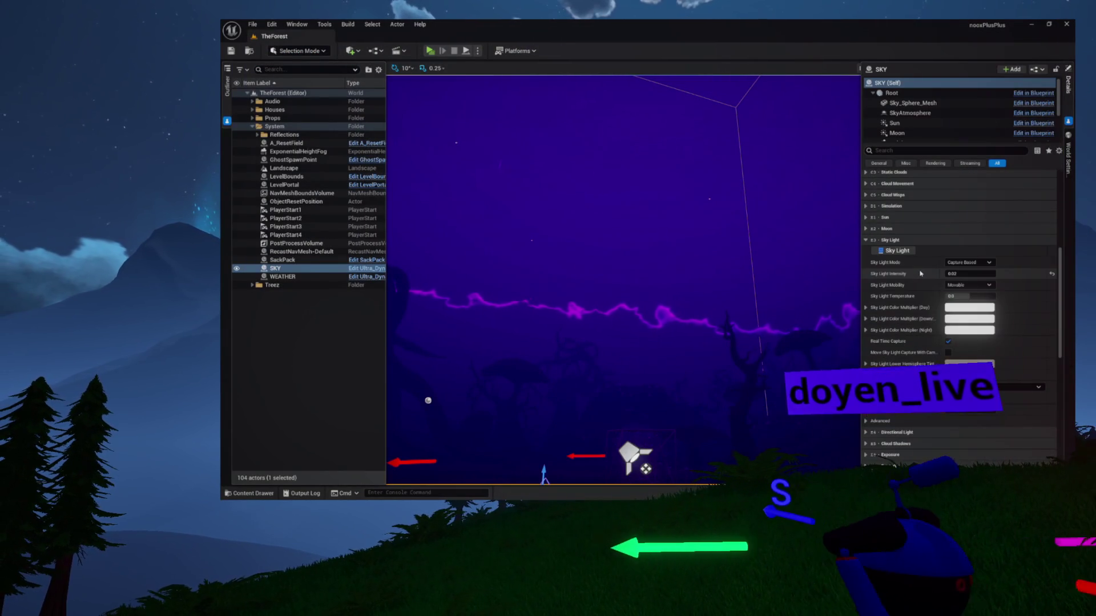
scroll(993, 283, down, 10)
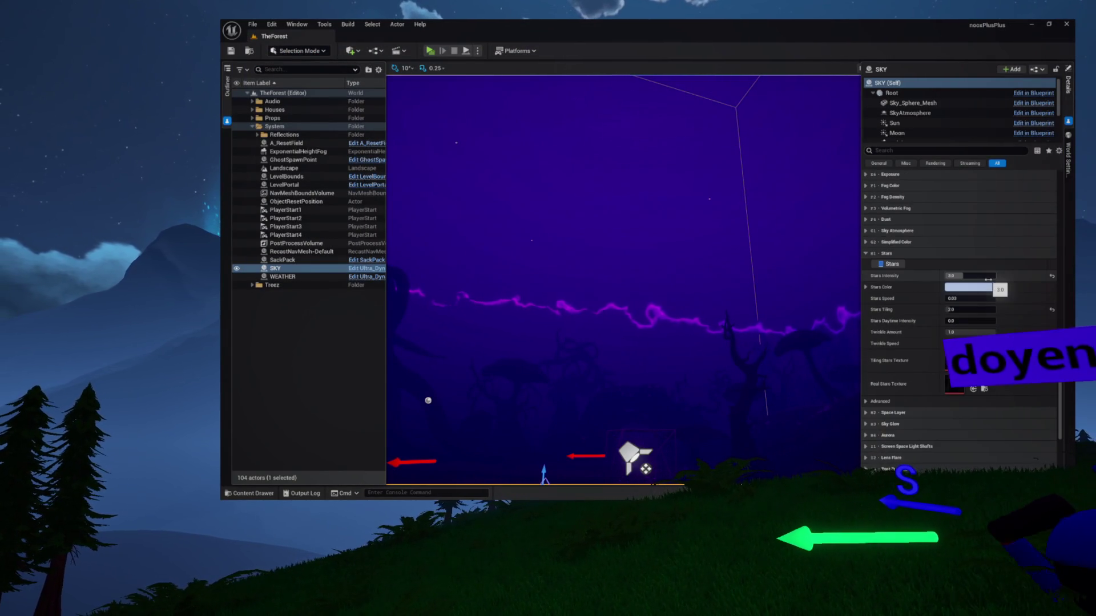
click(1052, 276)
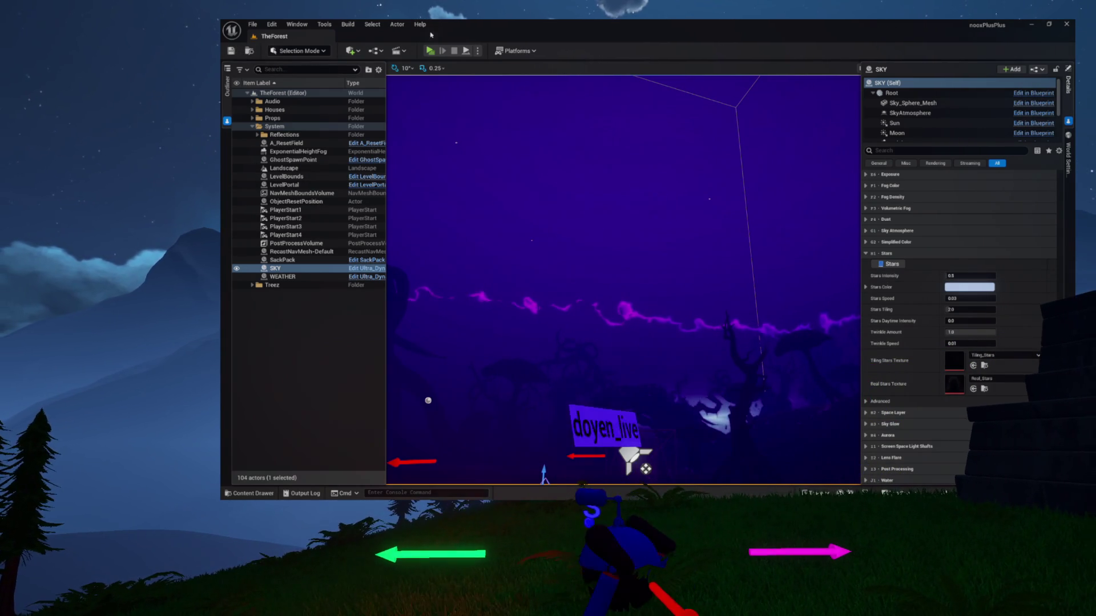
click(428, 51)
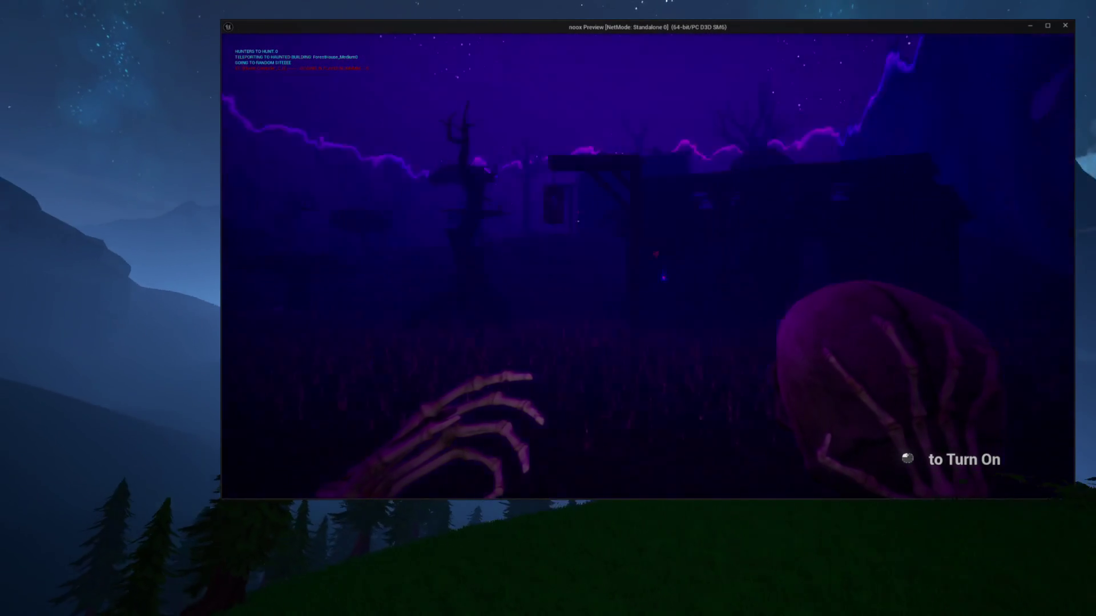
Toggle the skeletal hand's light on and off, close the preview, and play-test again.
click(647, 265)
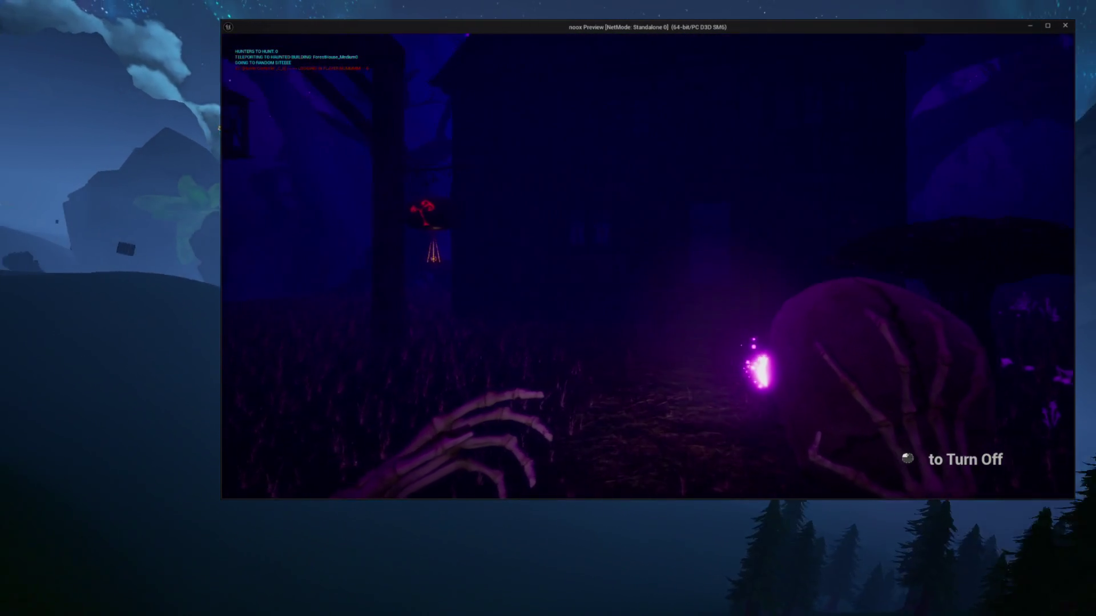
click(648, 266)
click(647, 265)
click(648, 265)
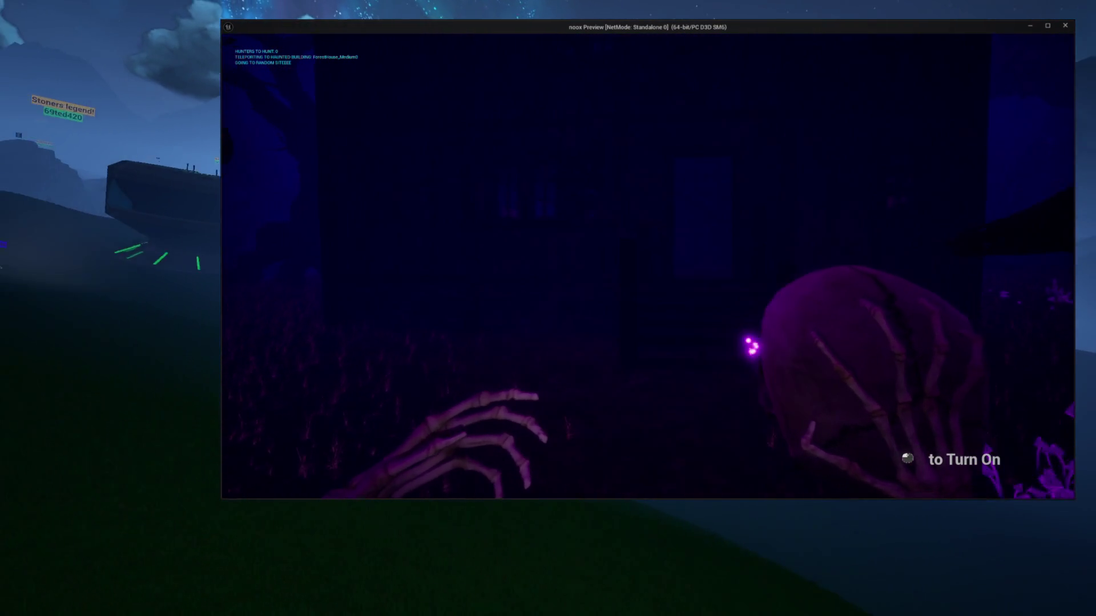
click(648, 265)
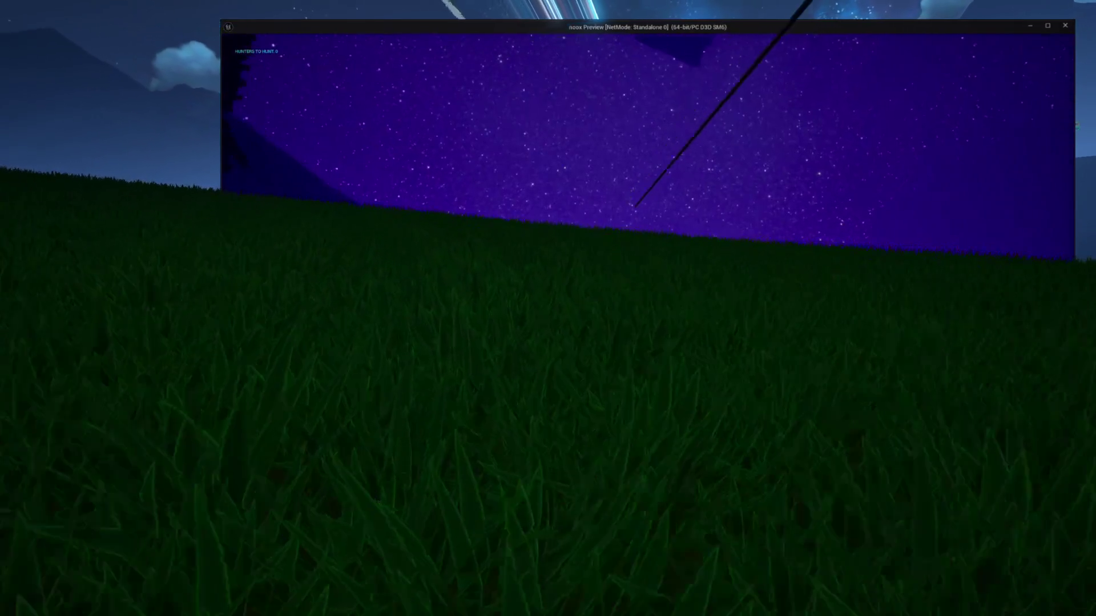
key(Escape)
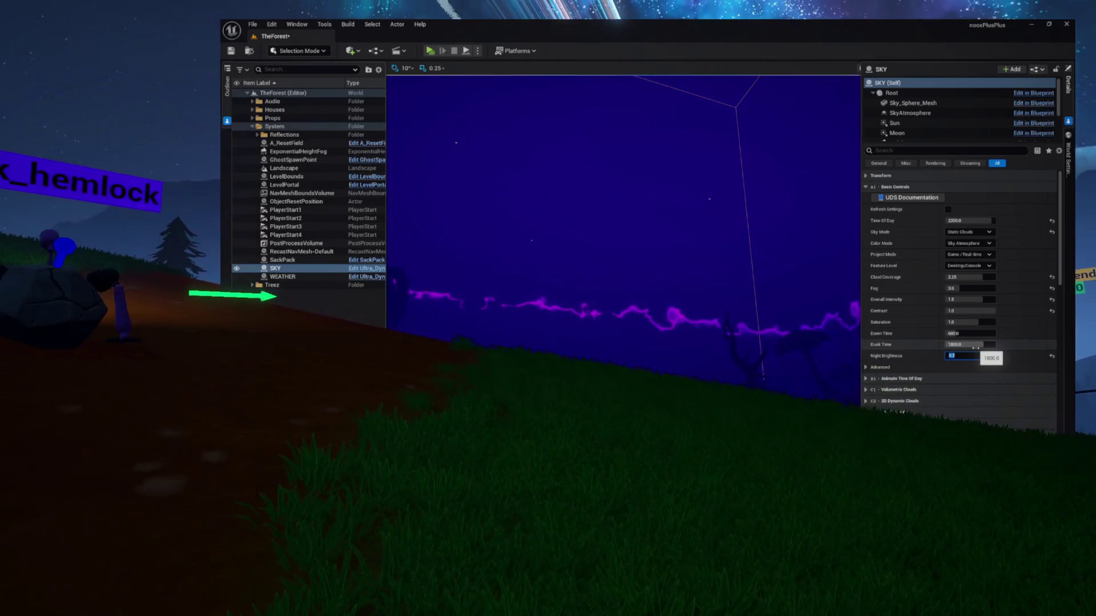
click(430, 51)
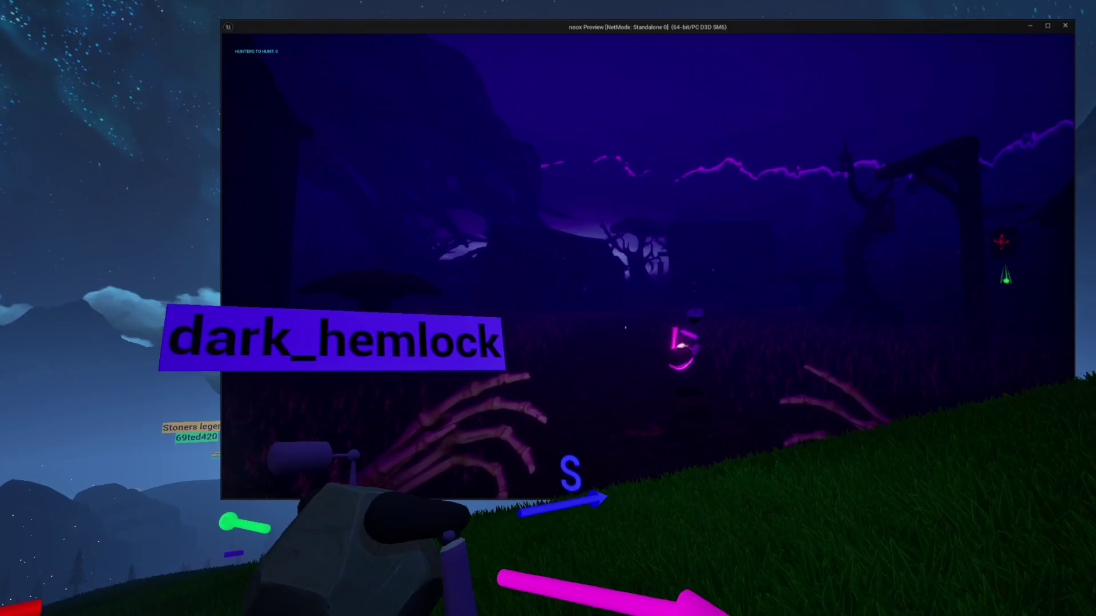
key(Escape)
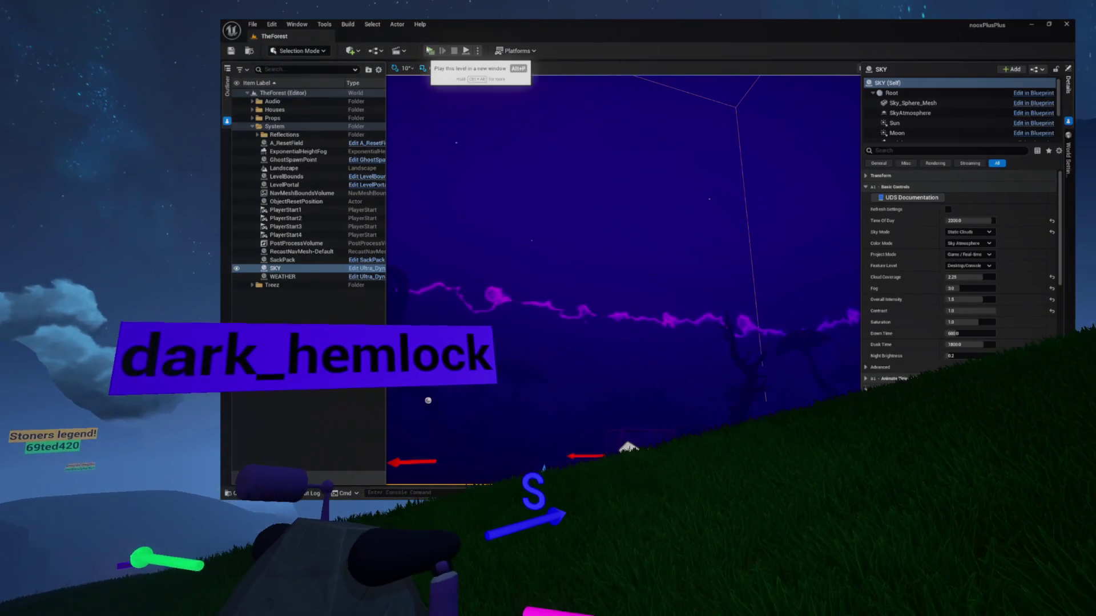
click(430, 51)
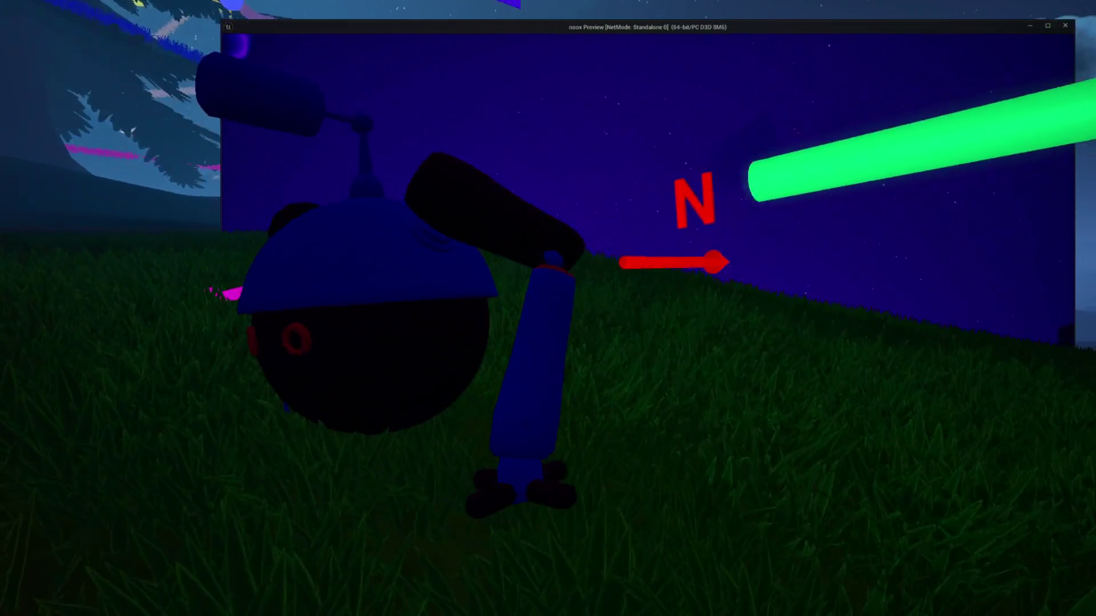
key(Escape)
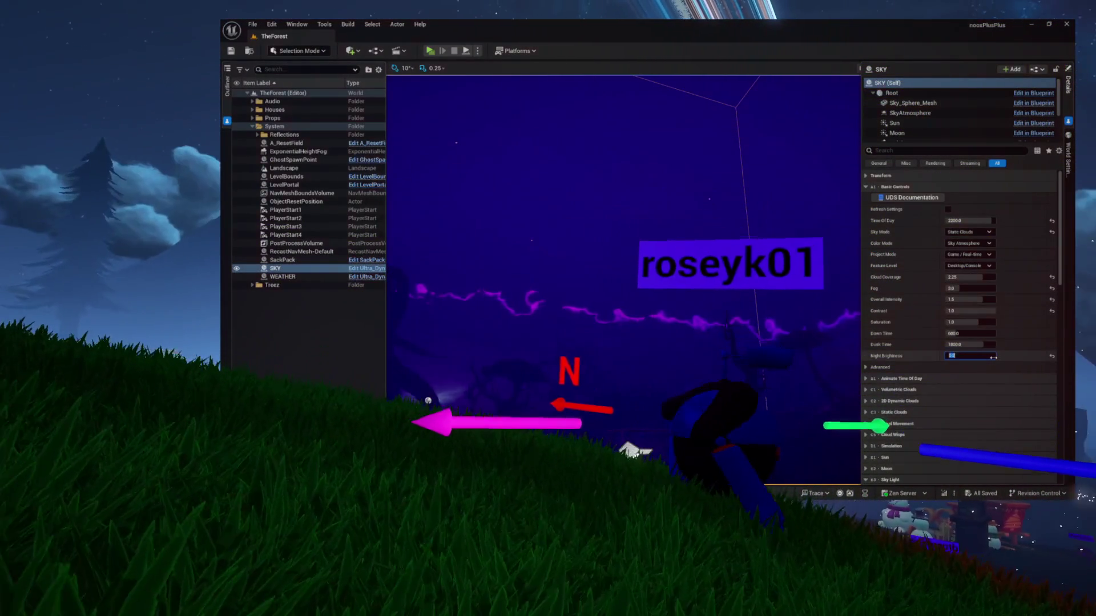
Set Night Brightness back to 0.1, save, and play-test the level before closing the preview.
click(992, 356)
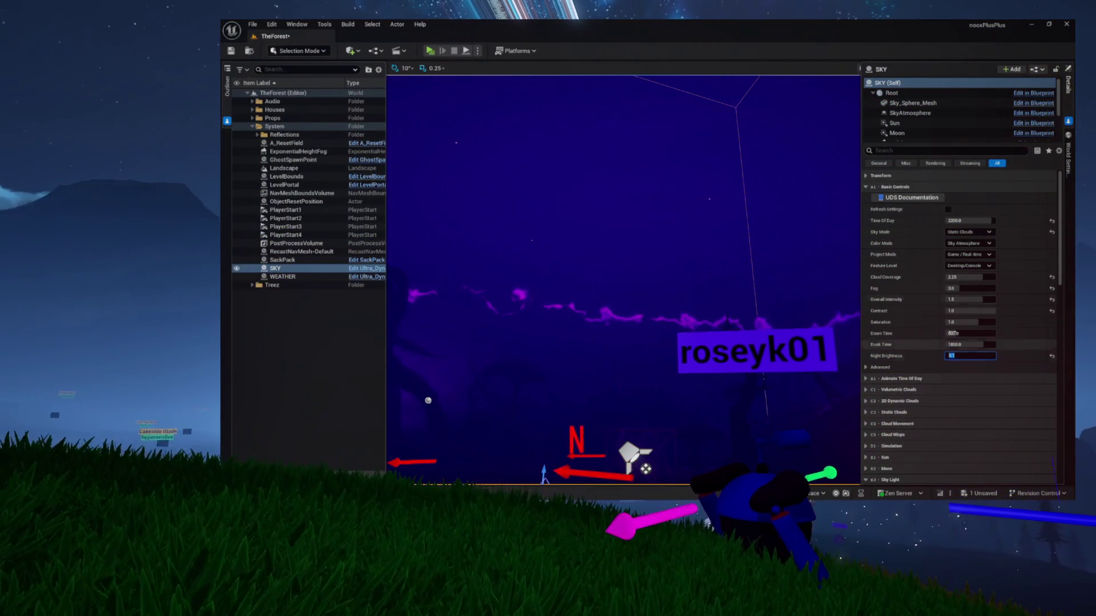
key(ctrl+s)
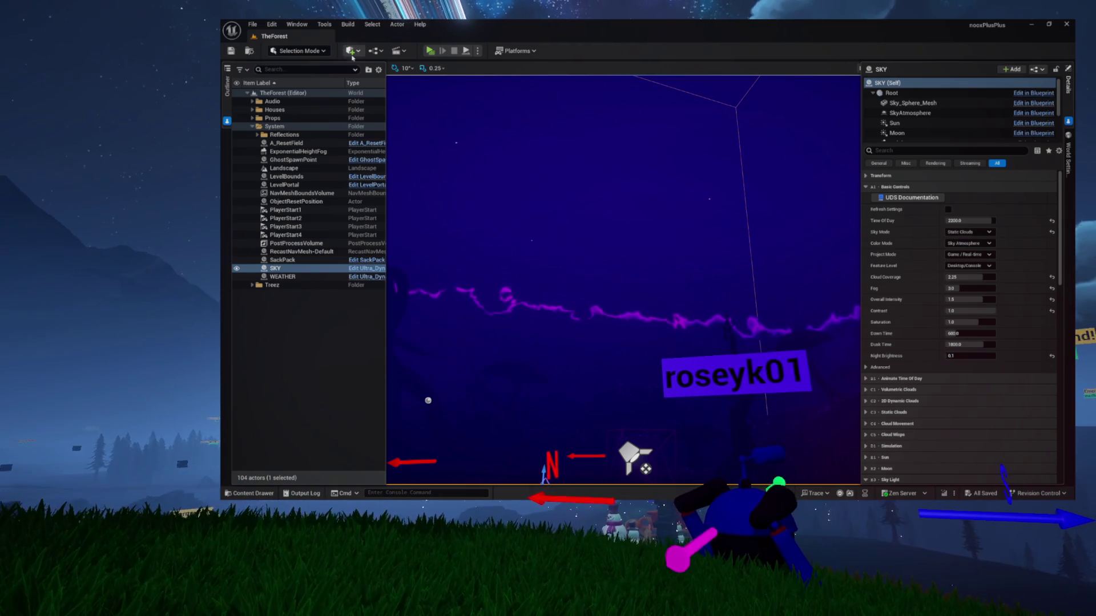
click(427, 53)
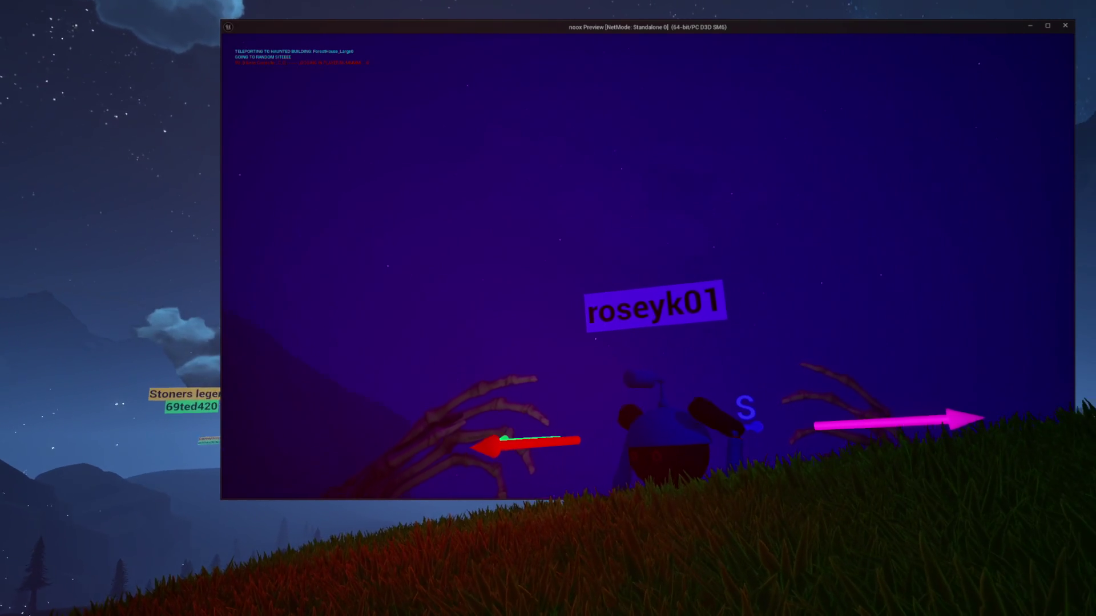
key(Escape)
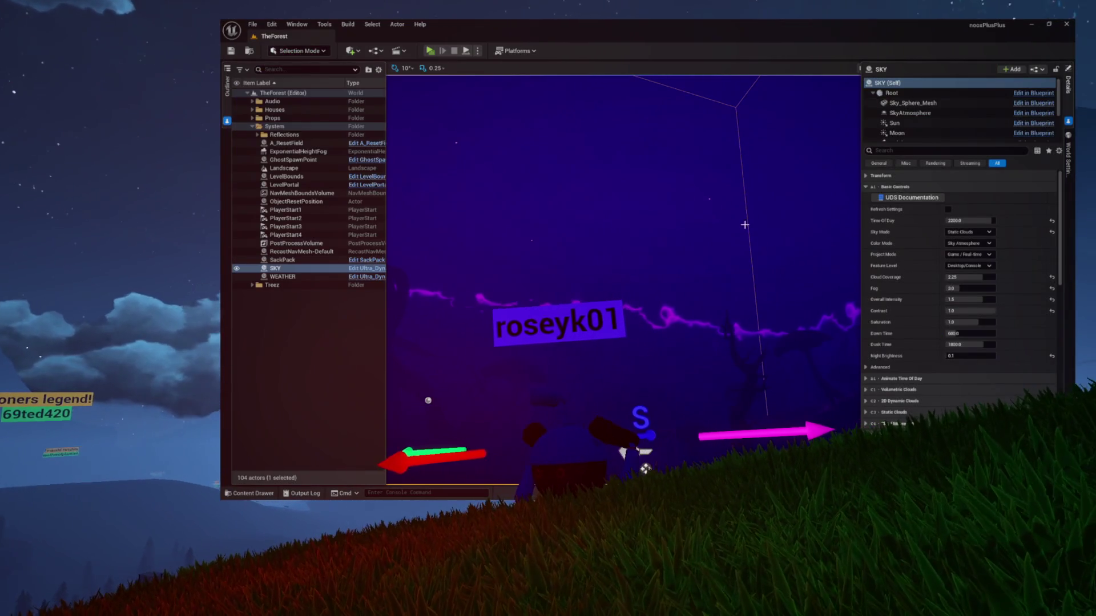
Save and play-test TheForest level, then browse the project content for the Lummi map.
click(968, 232)
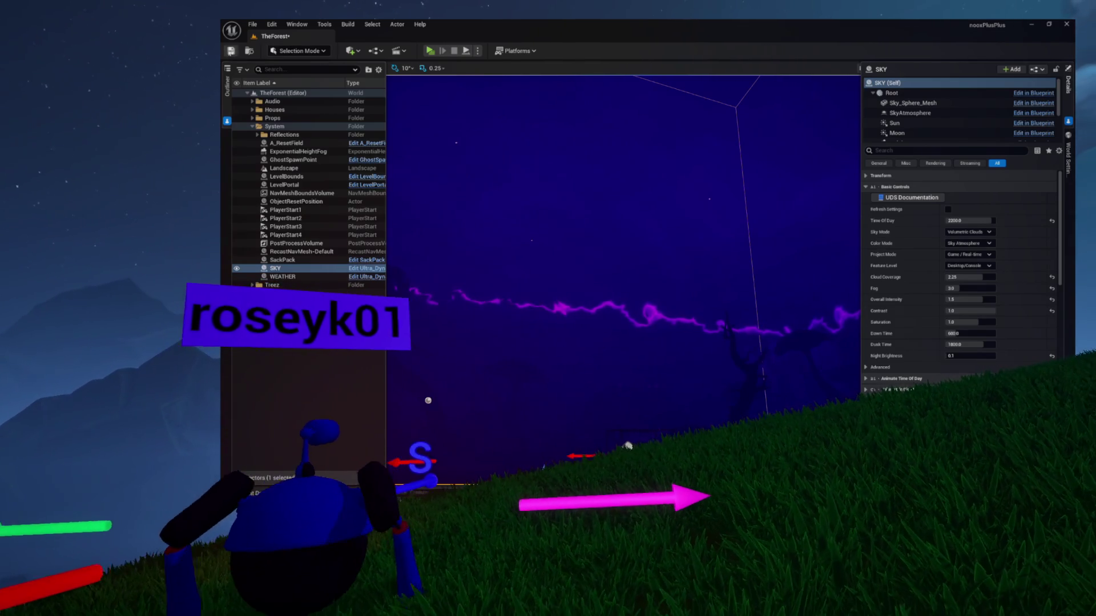
click(227, 51)
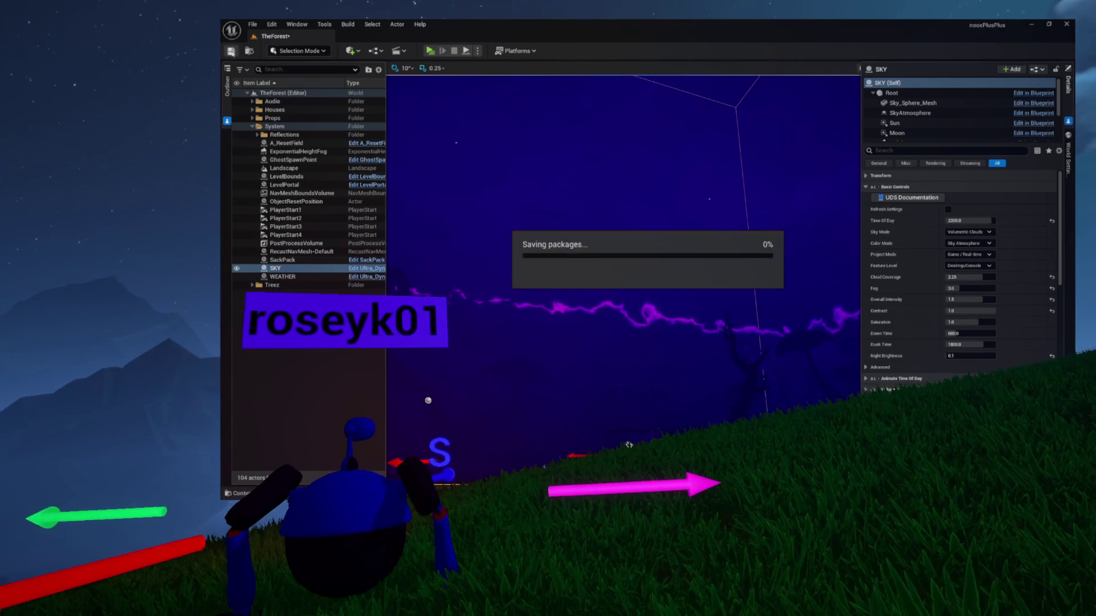
click(430, 51)
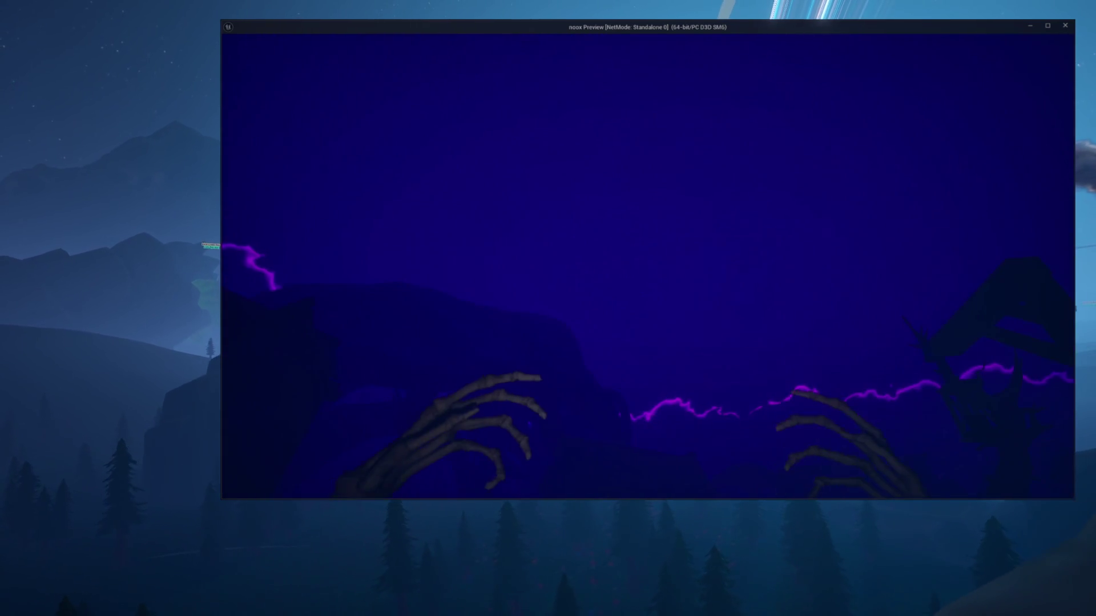
key(Escape)
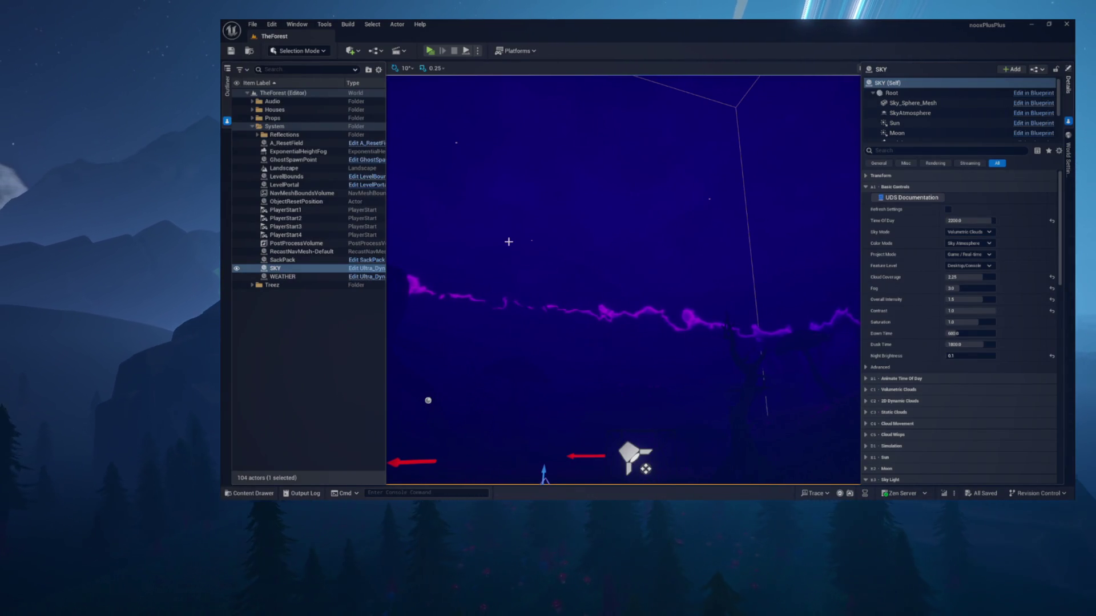
click(249, 53)
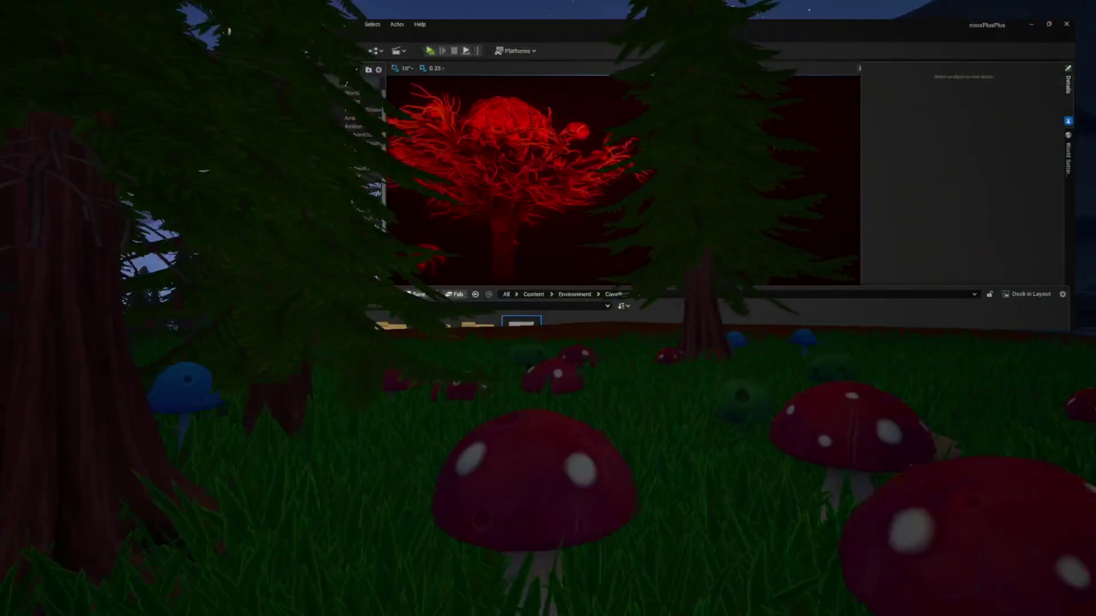
Play-test the Lummi level in a standalone window, then return to the editor.
click(432, 53)
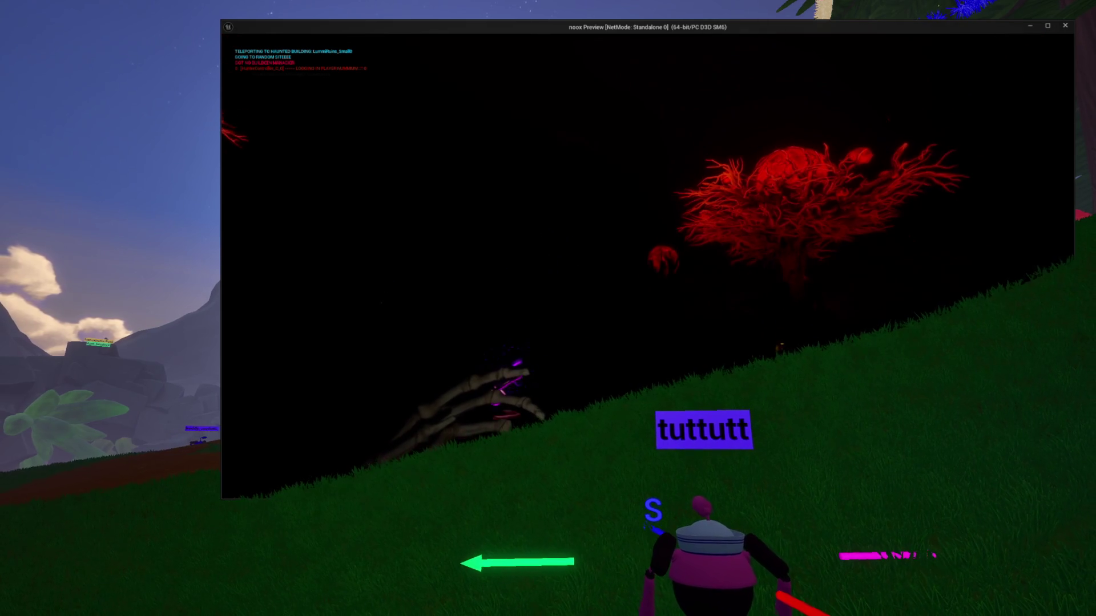
key(Escape)
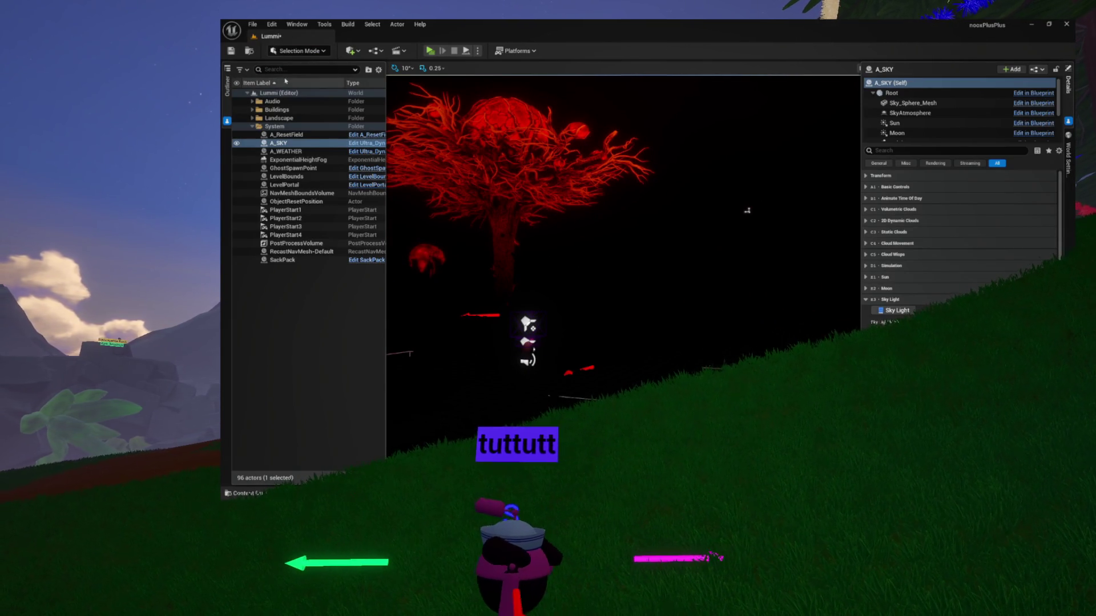
Set A_SKY's Sky Light Intensity to 0.05 and play-test the darker Lummi level.
key(alt+p)
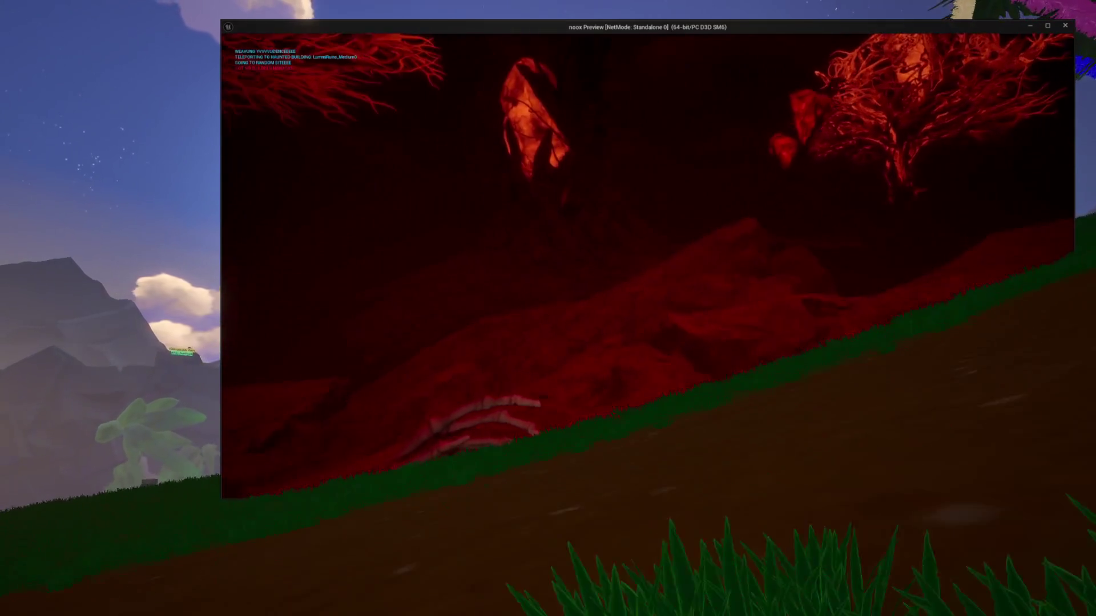
key(Escape)
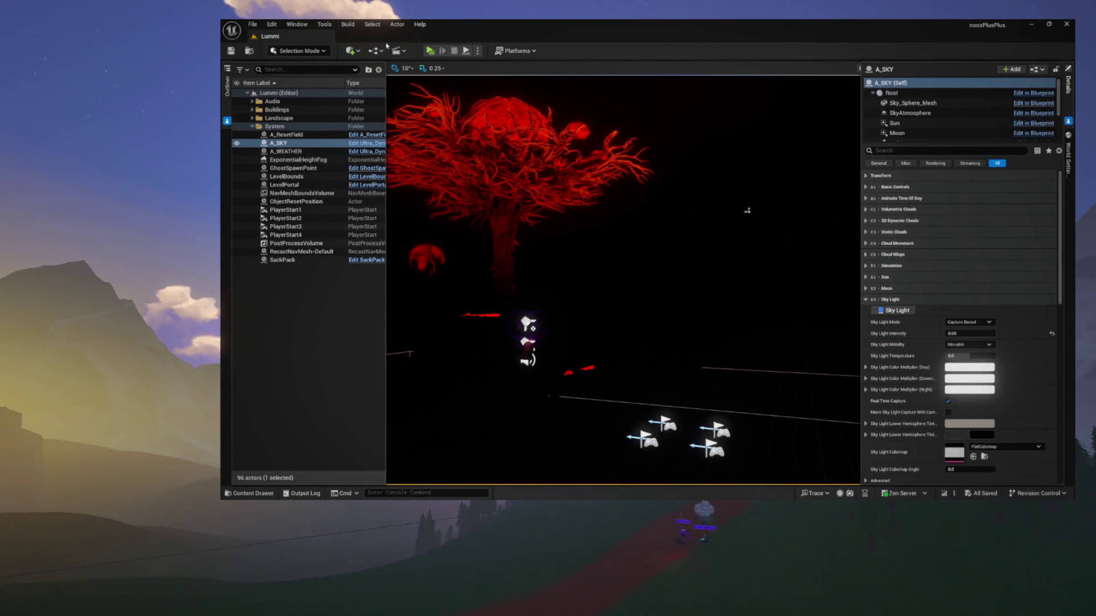
click(431, 52)
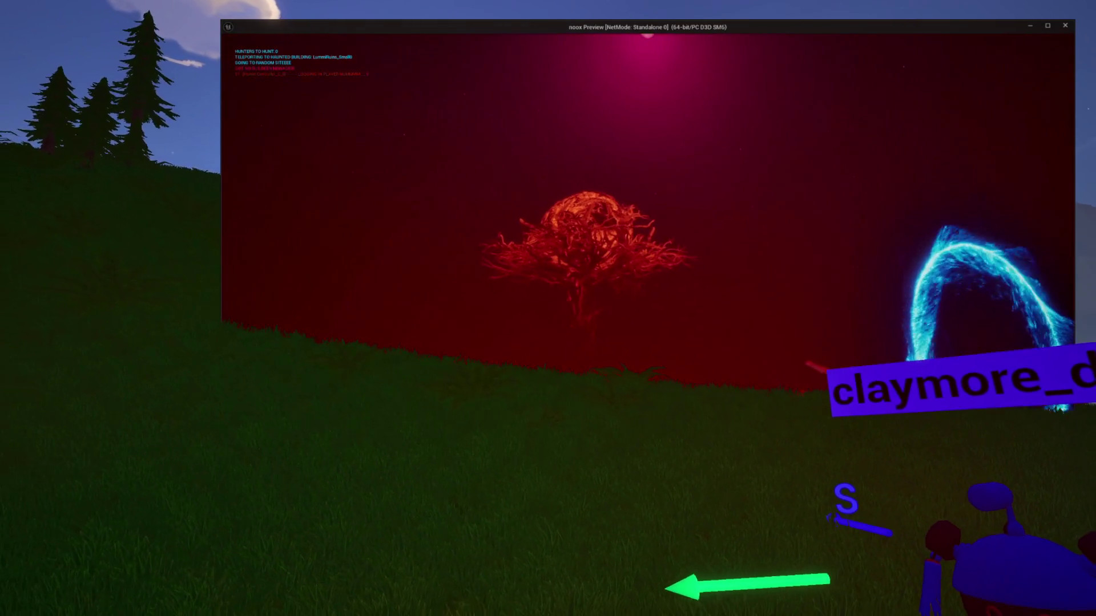
key(Escape)
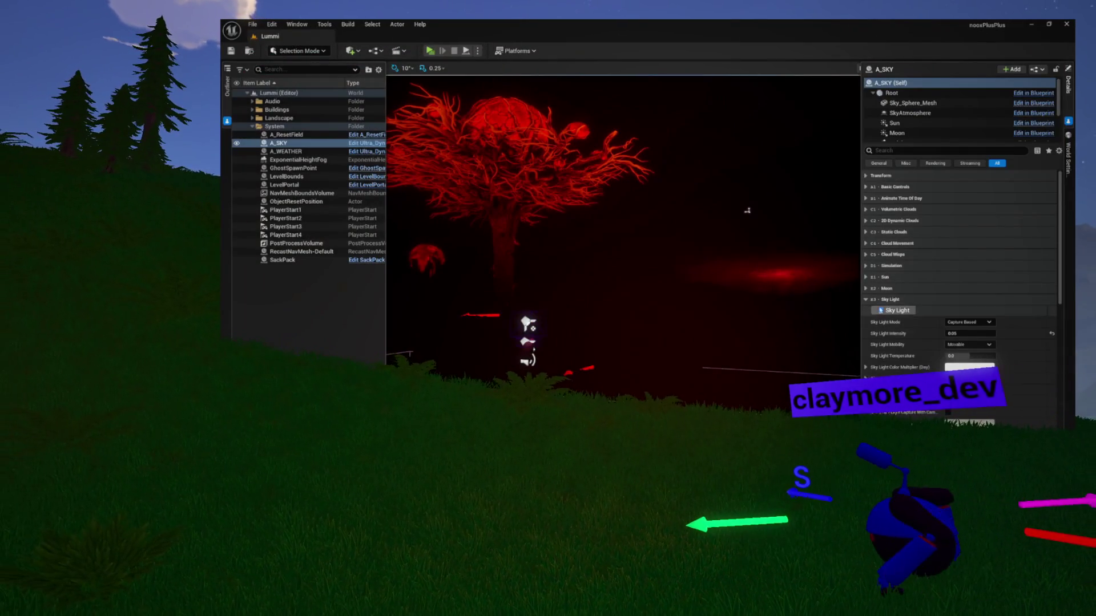
click(869, 290)
Lower A_SKY's Moon Light Intensity and play-test the Lummi level with dimmer moonlight.
scroll(914, 302, down, 2)
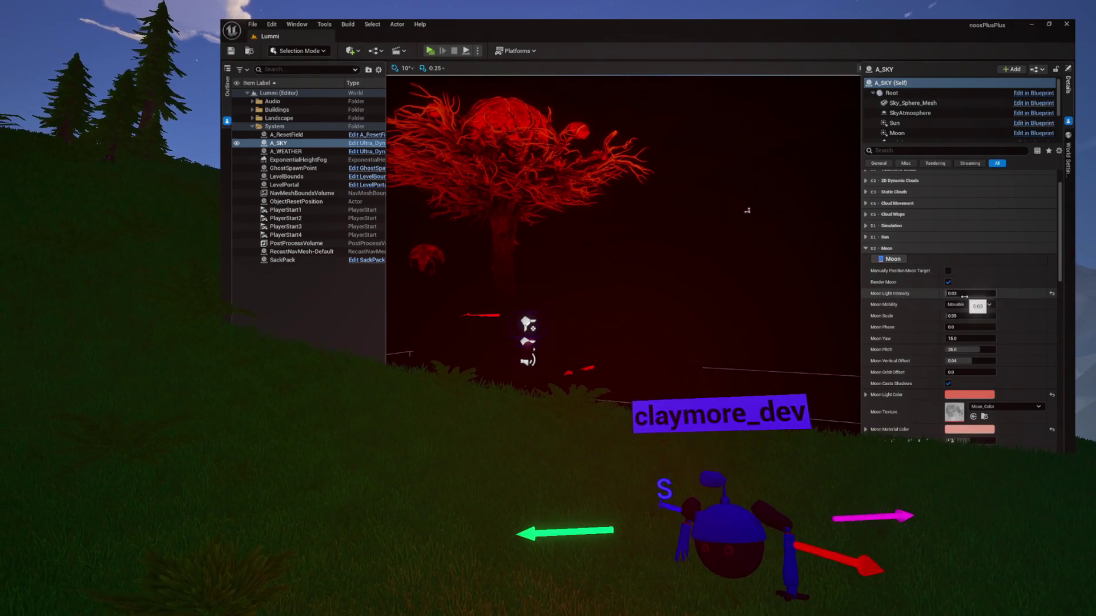
scroll(936, 290, down, 1)
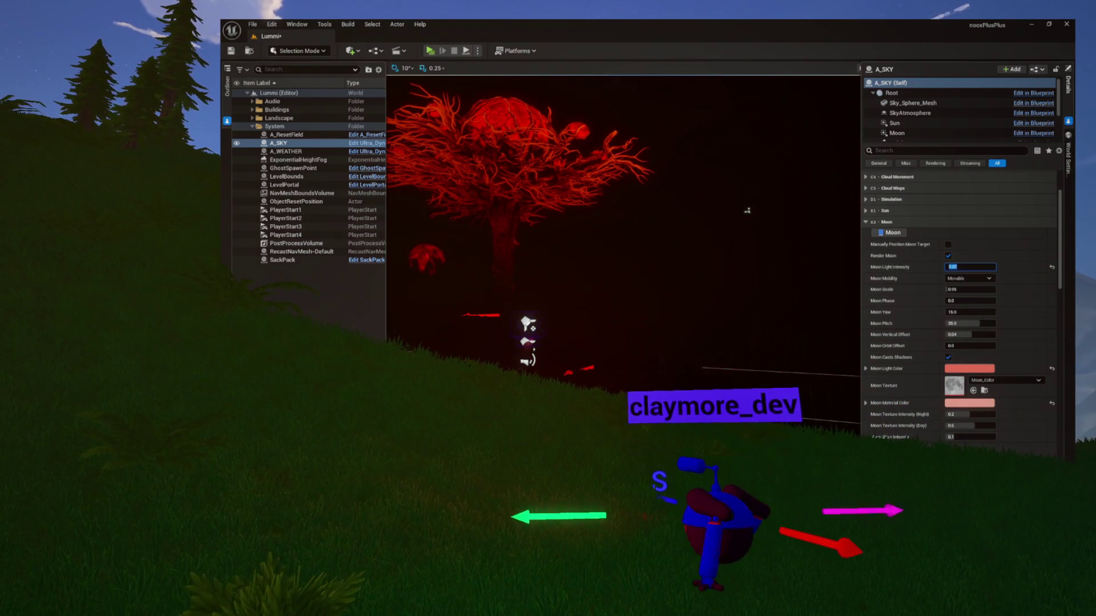
click(429, 51)
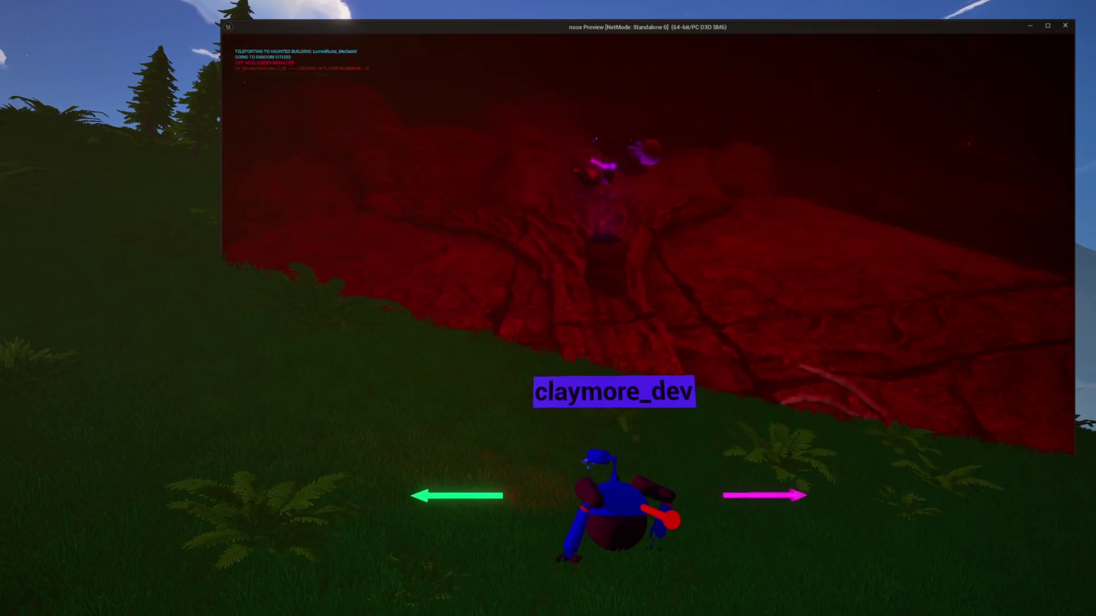
key(Escape)
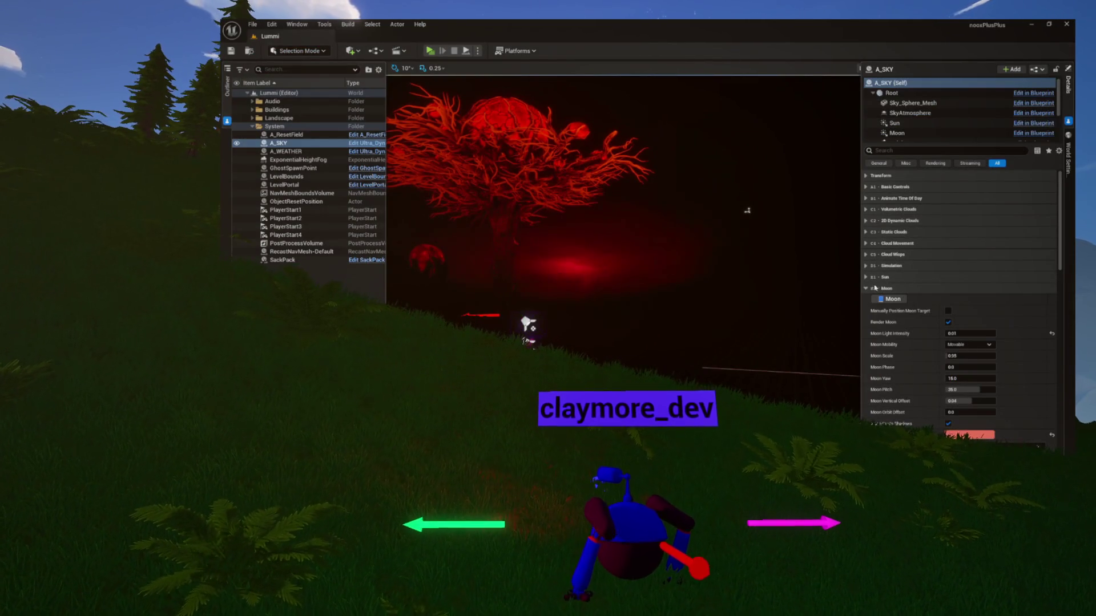
click(866, 289)
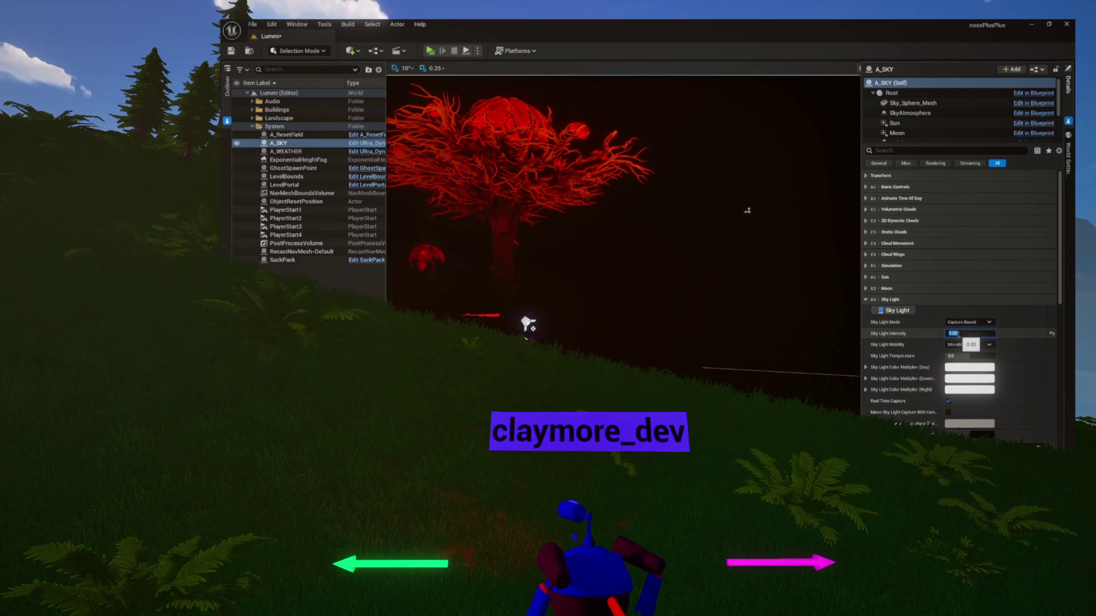
Save the Lummi level with the reduced Sky Light Intensity and play-test it.
click(230, 51)
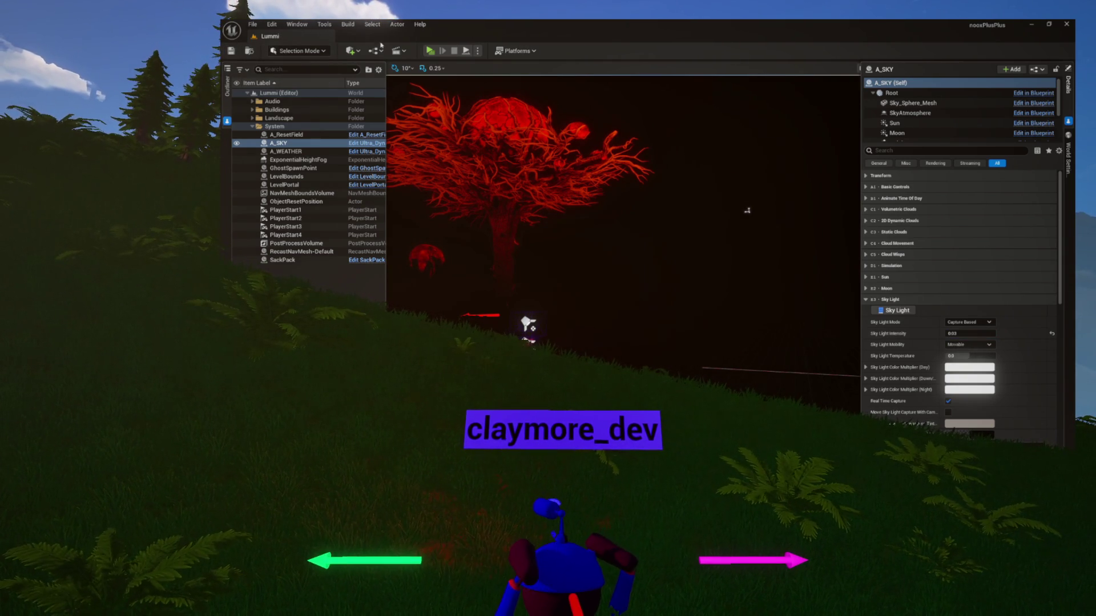
click(429, 51)
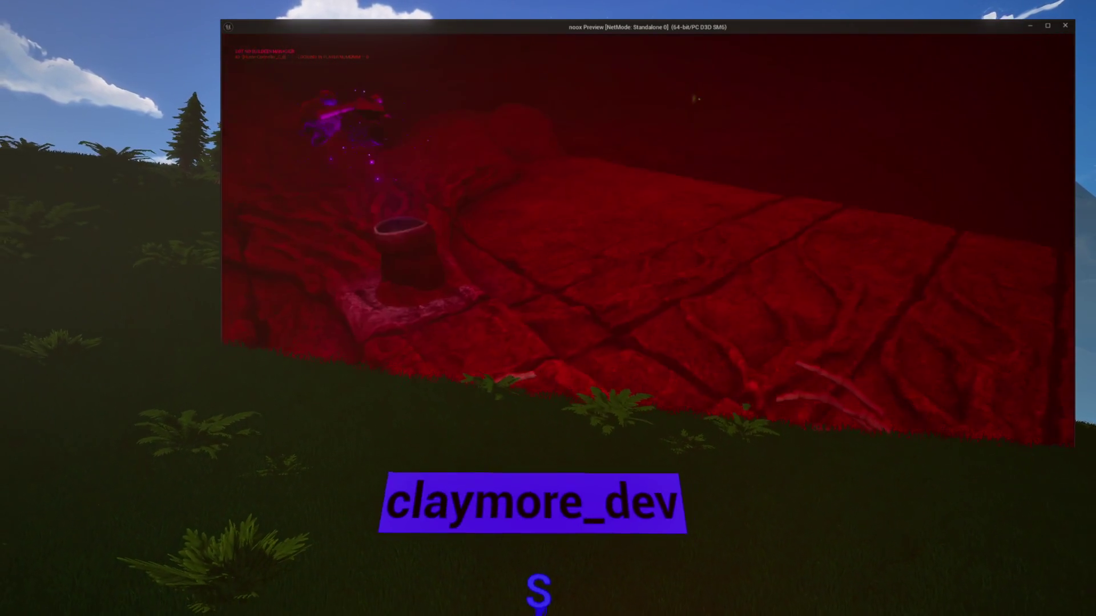
key(Escape)
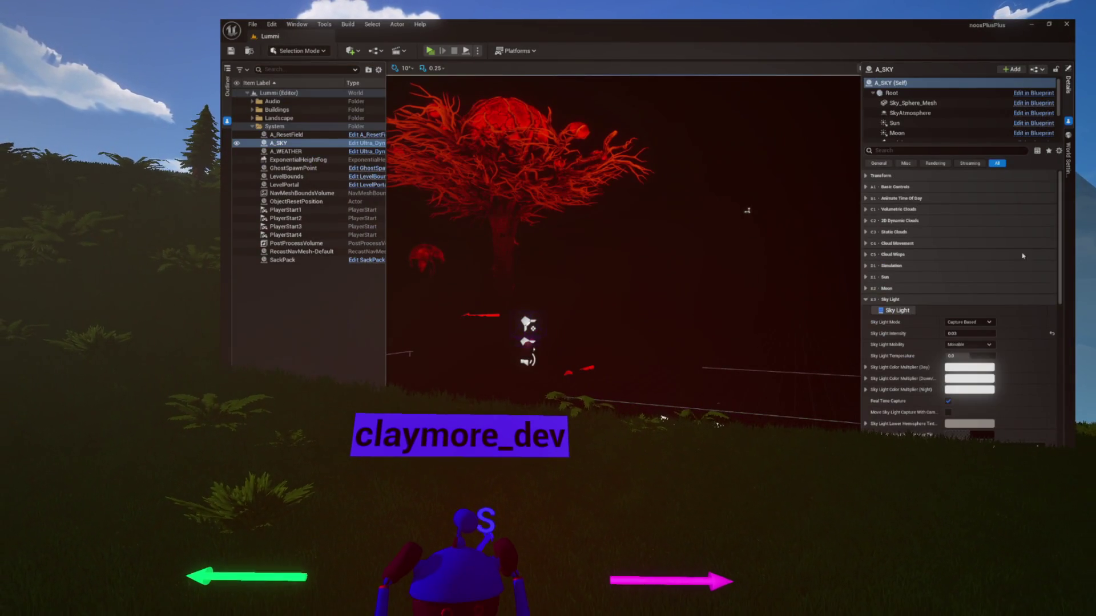
click(865, 187)
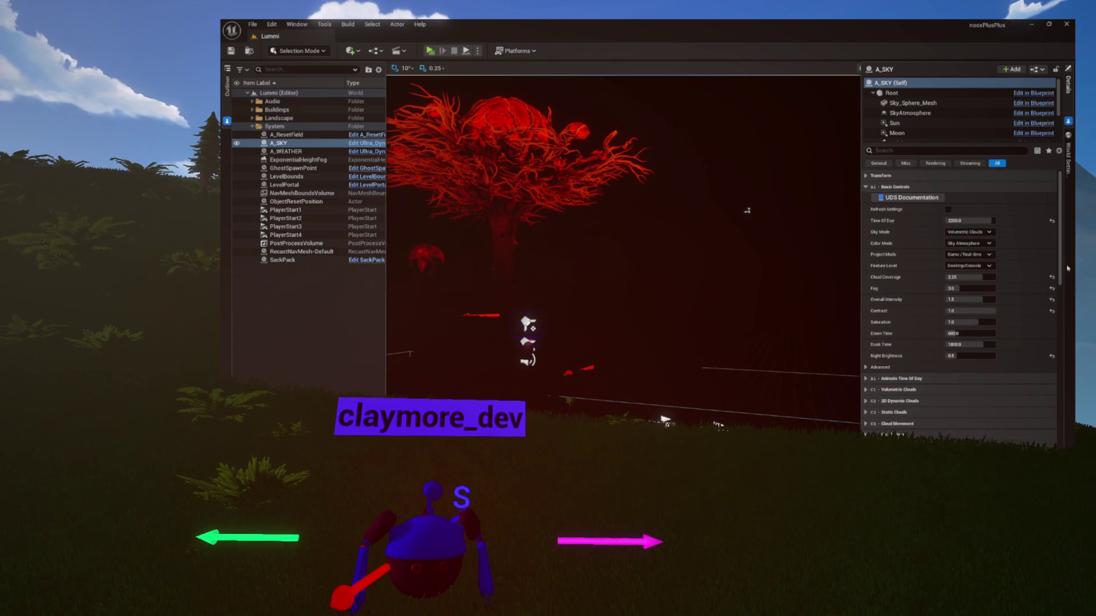
Lower A_SKY's Night Brightness from 0.5 to 0.2, save, and play-test the Lummi level.
drag(968, 358, 947, 357)
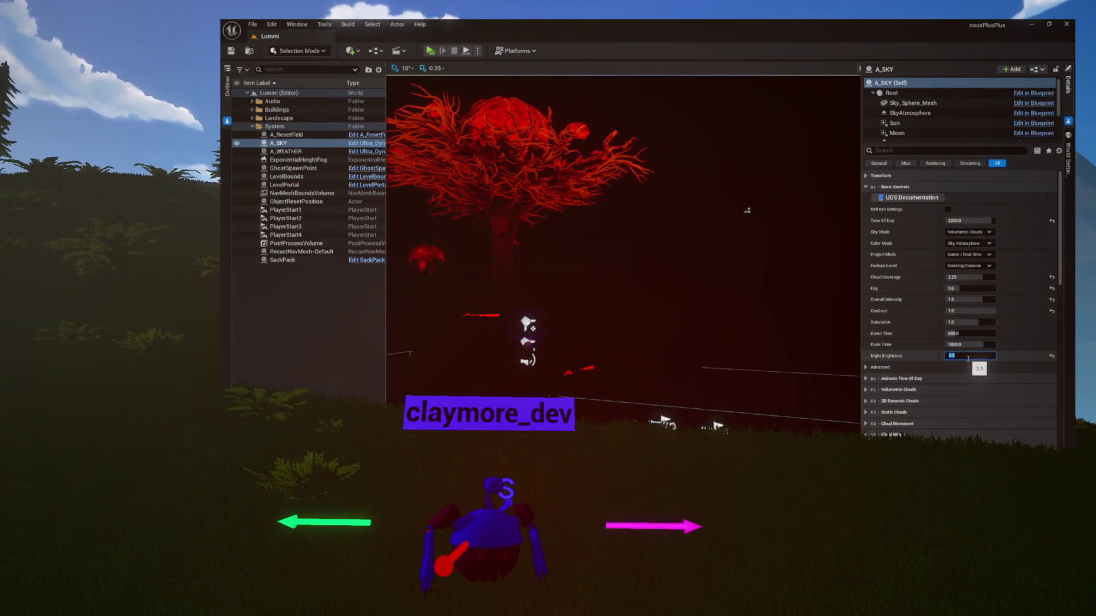
text(0.2)
click(968, 358)
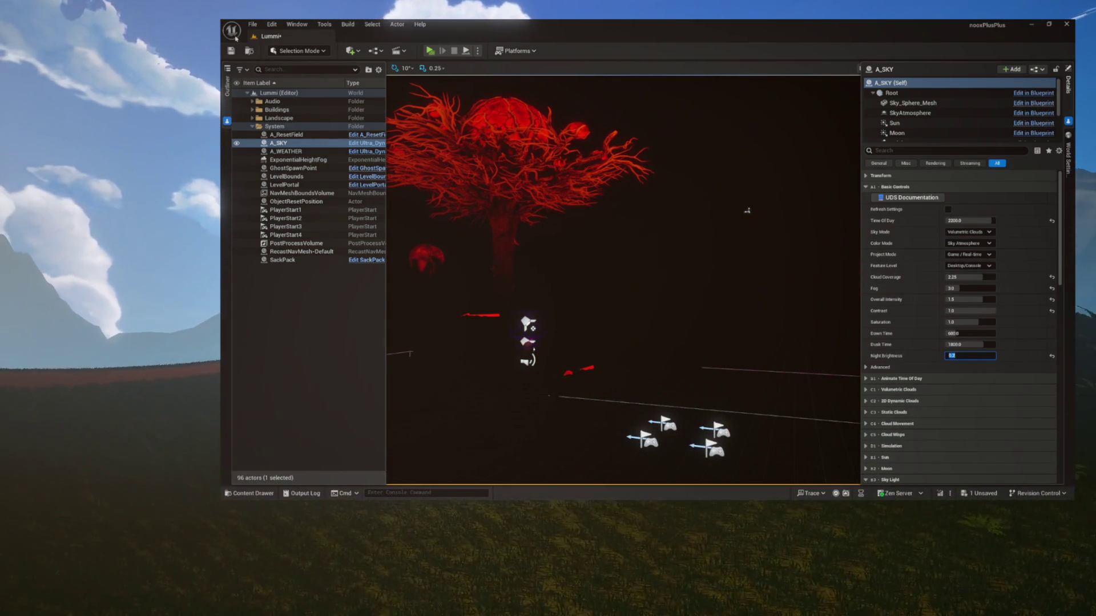
key(ctrl+s)
click(430, 52)
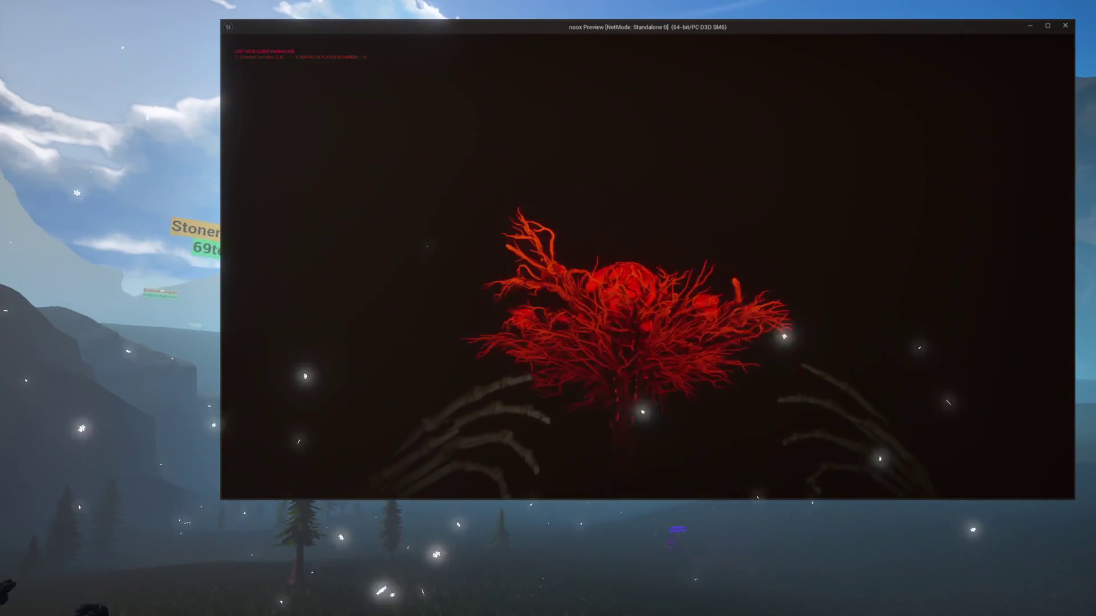
key(Escape)
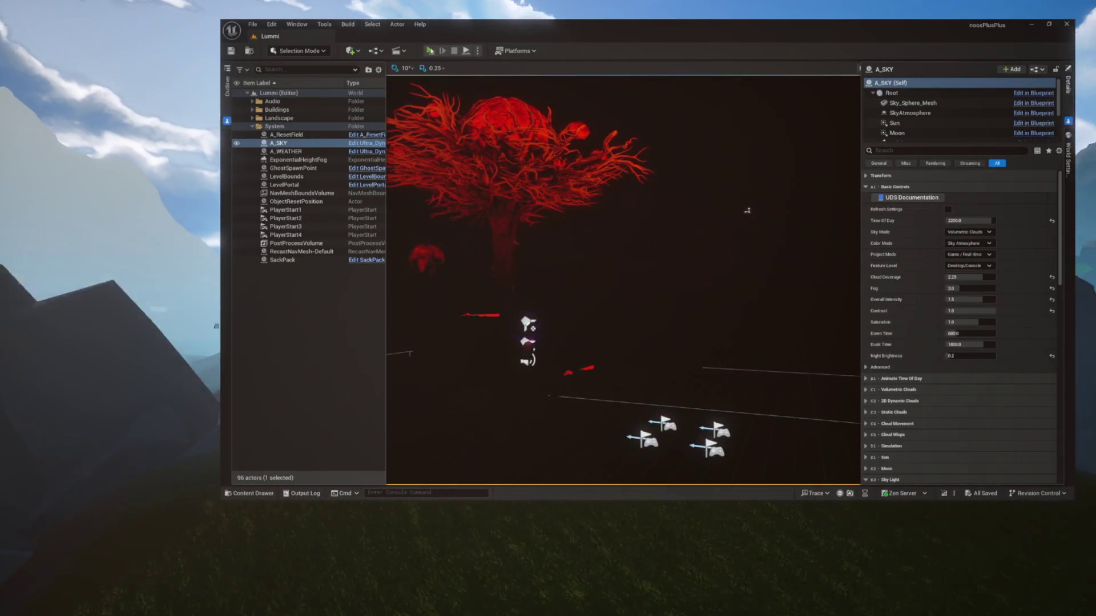
key(alt+p)
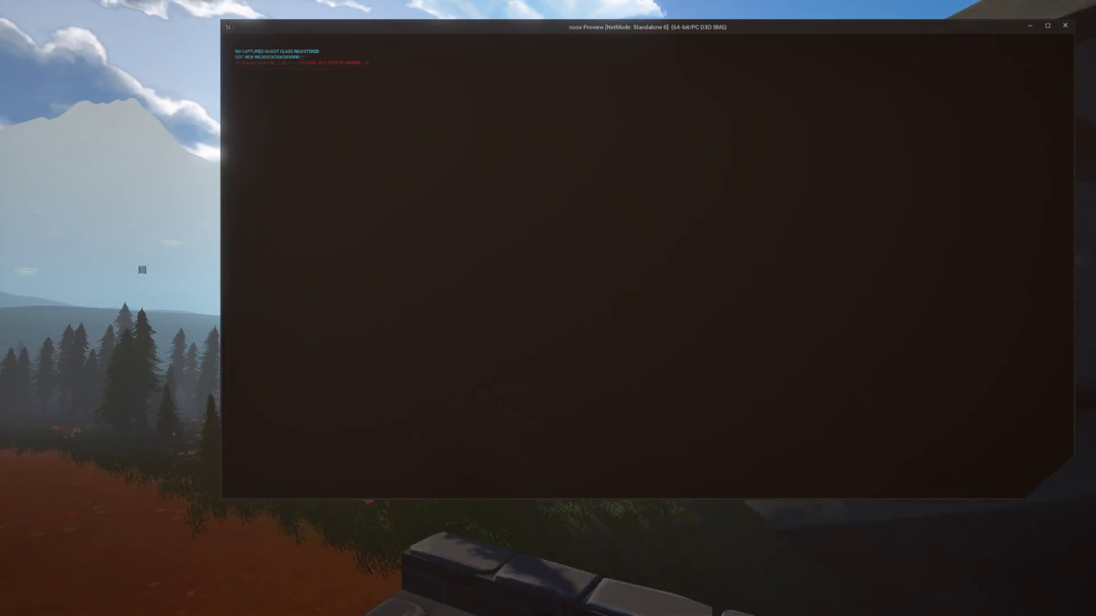
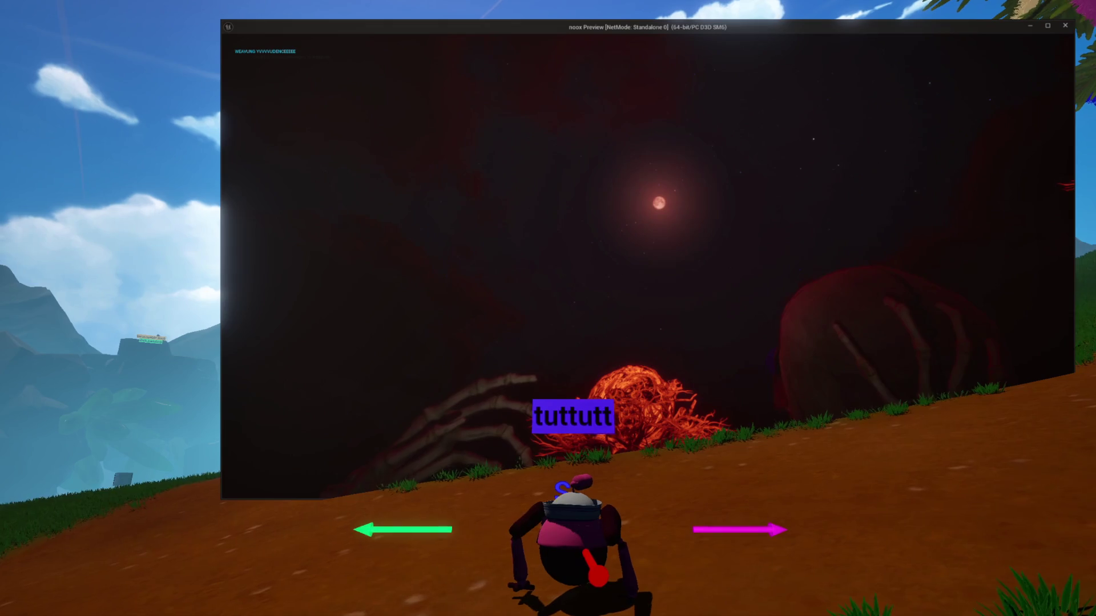
Stop the game preview and browse the Content Drawer to the JapaneseFeudalCastle folder.
key(Escape)
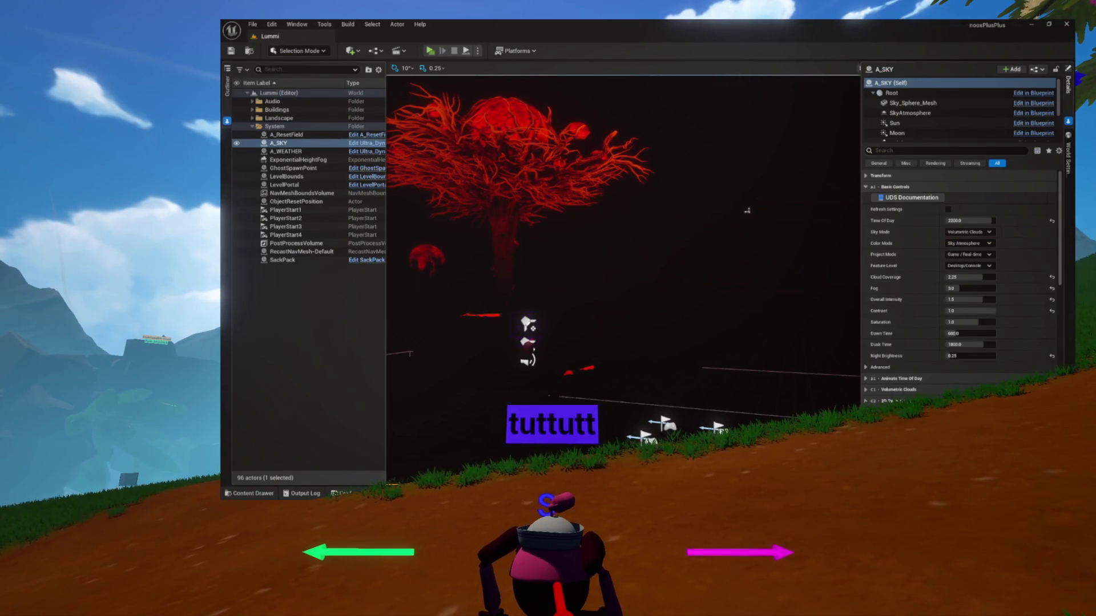
key(ctrl+space)
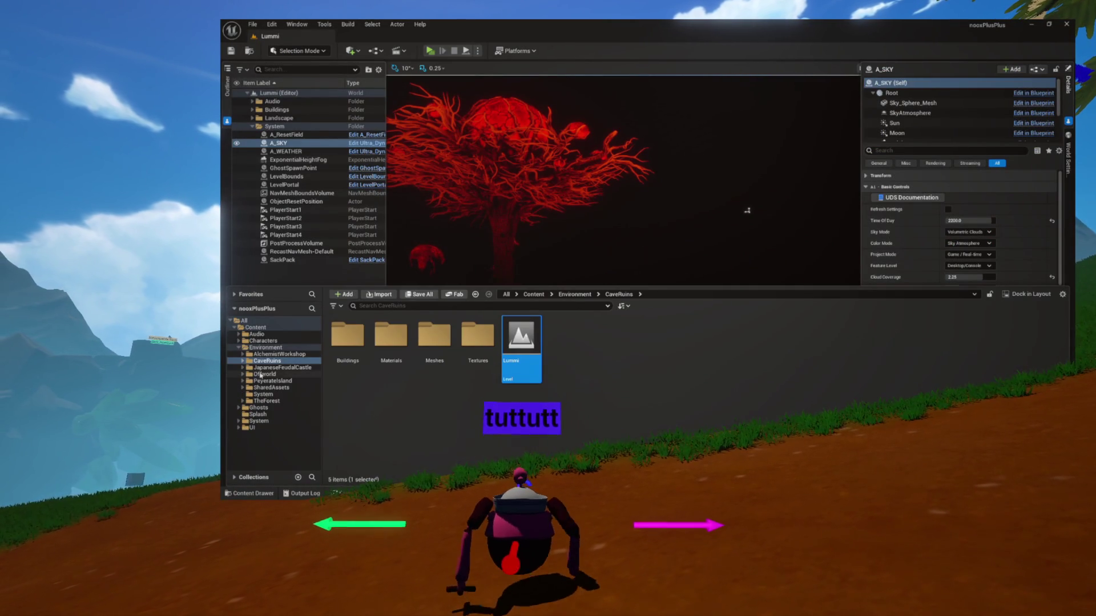
click(315, 368)
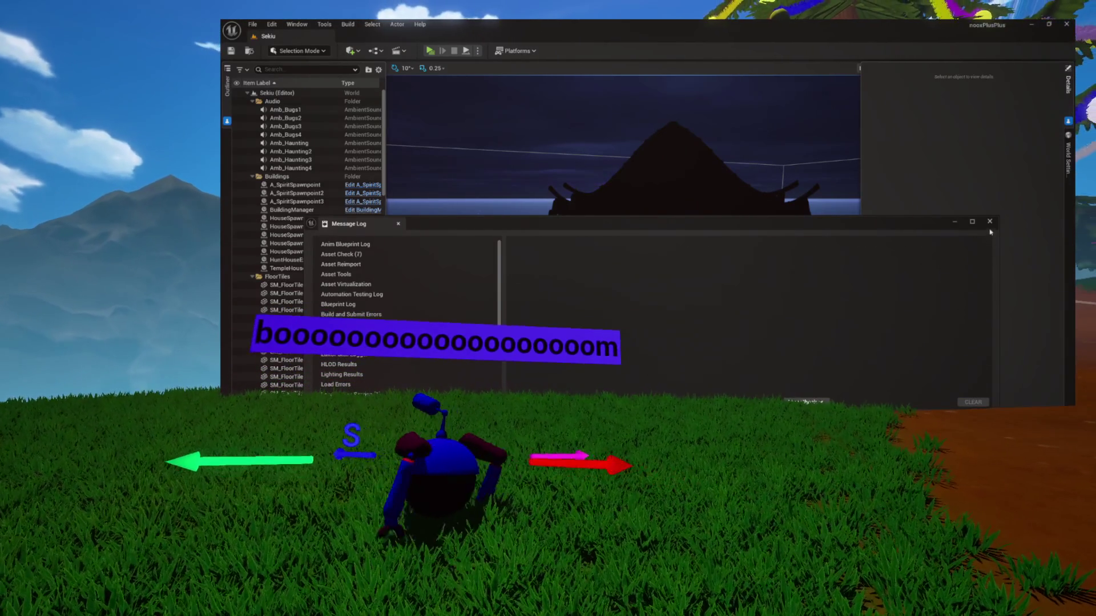
Close the Message Log and select the Landscape actor in the Outliner.
click(989, 222)
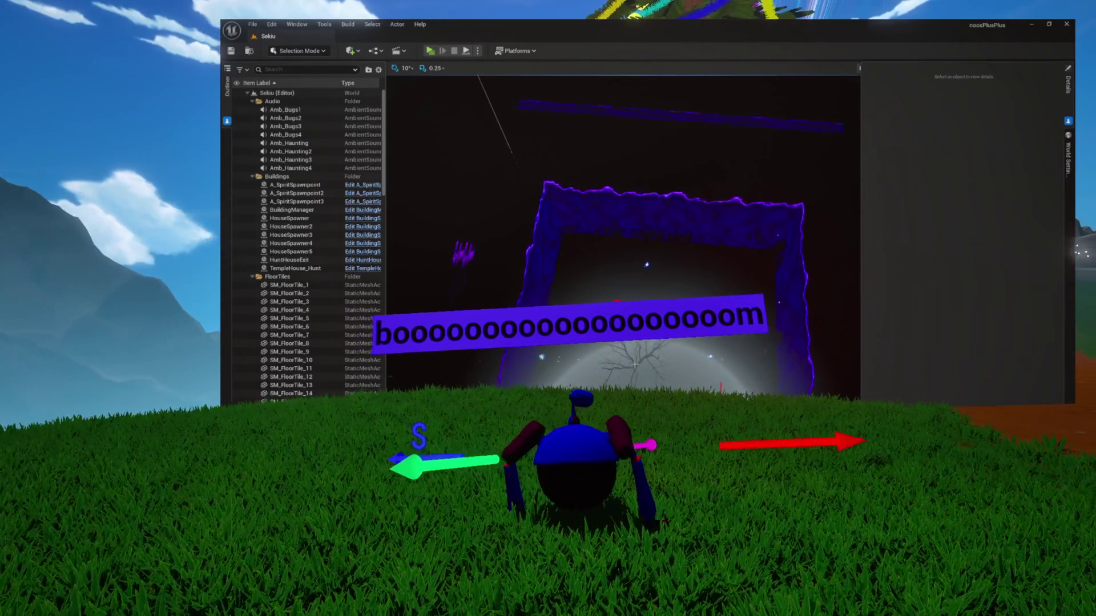
click(283, 301)
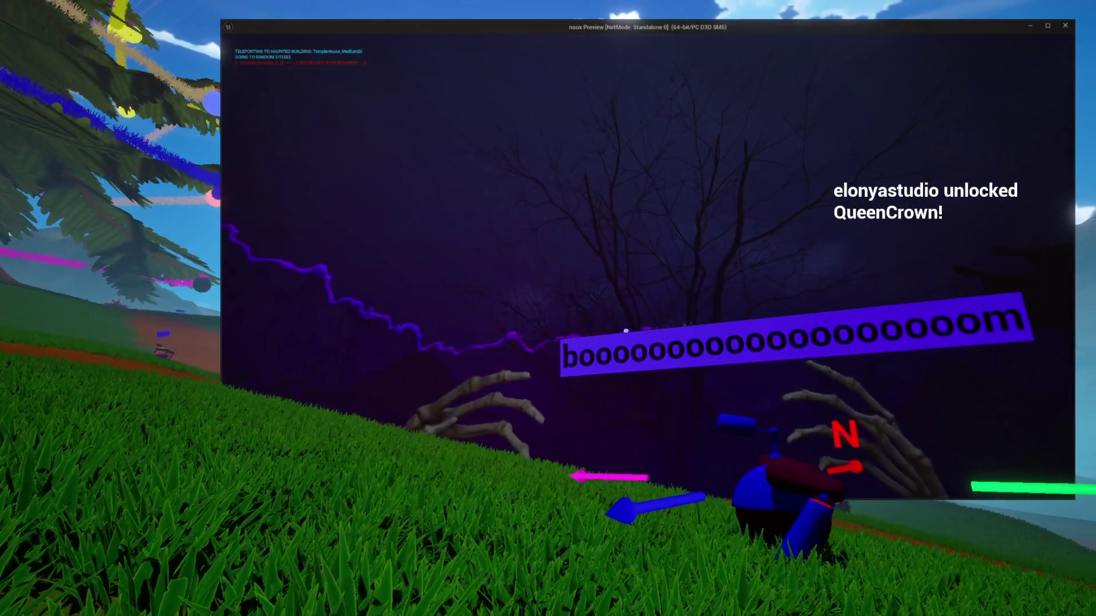
End the preview and expand the Sekiu level's System folder in the Outliner.
key(Escape)
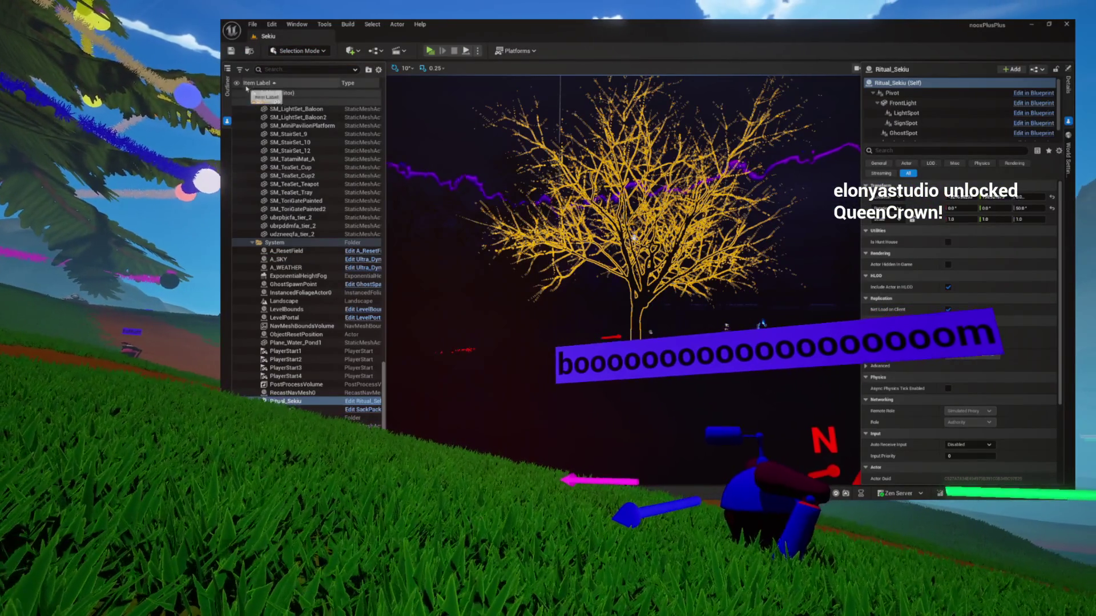
click(252, 93)
click(248, 93)
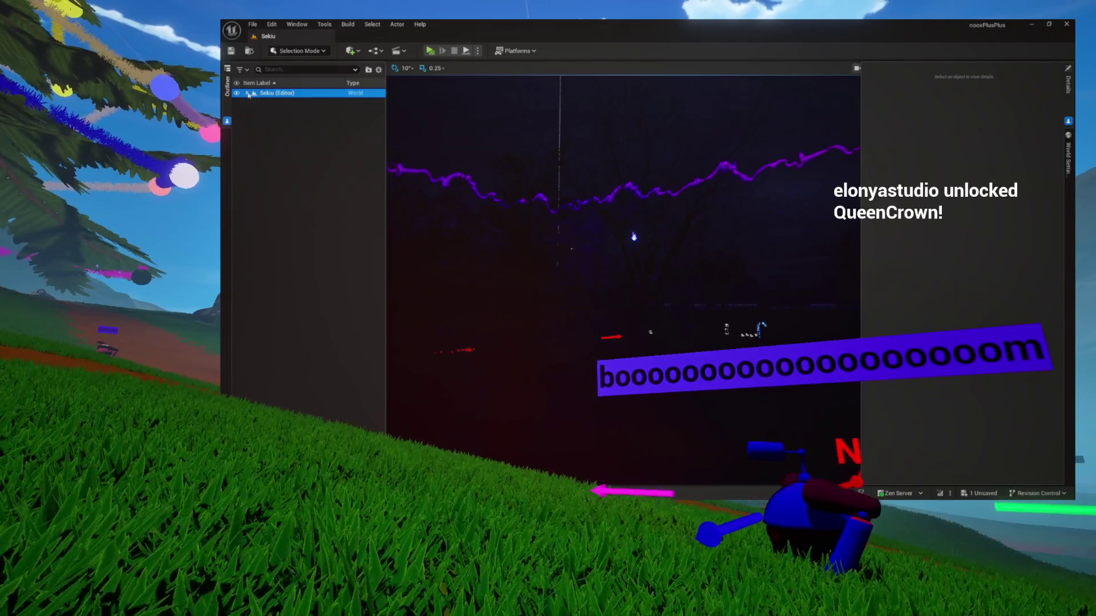
click(252, 143)
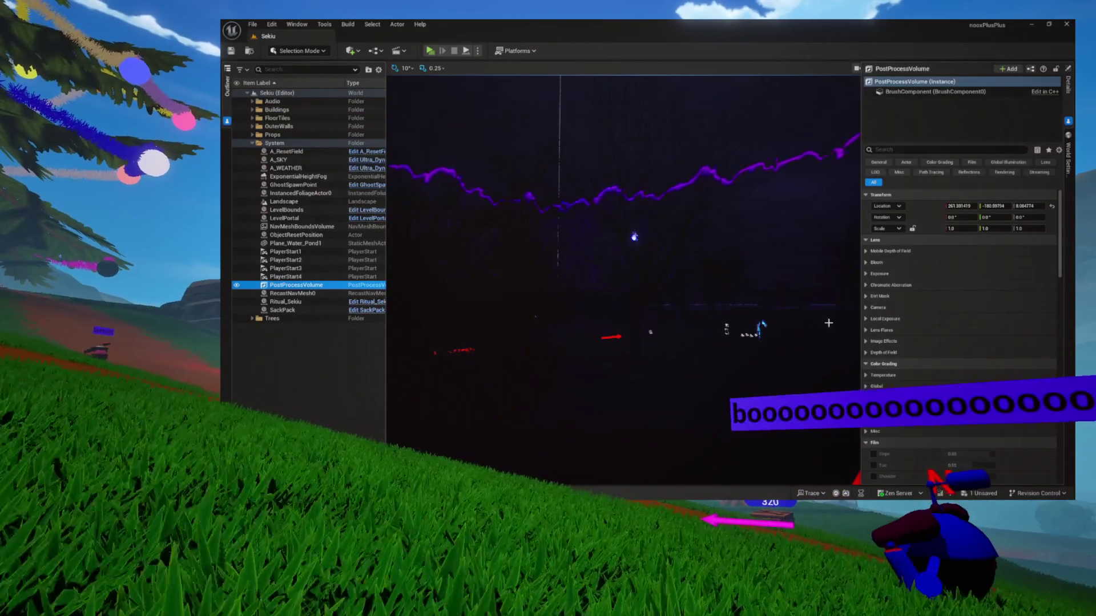
Inspect the PostProcessVolume's Exposure and Local Exposure categories in Details.
scroll(959, 257, down, 3)
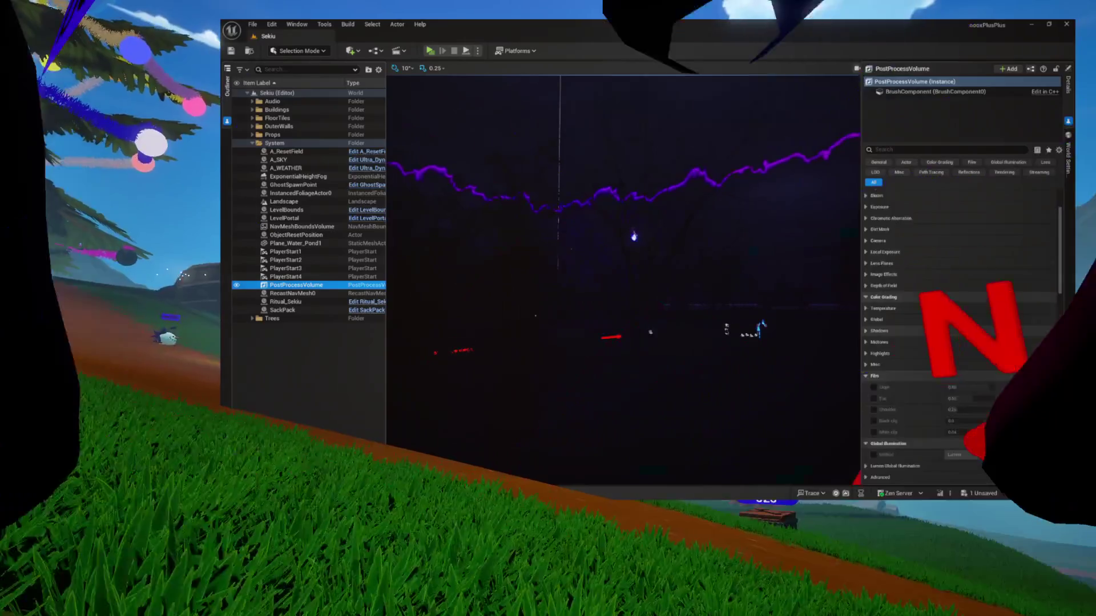
scroll(873, 298, up, 3)
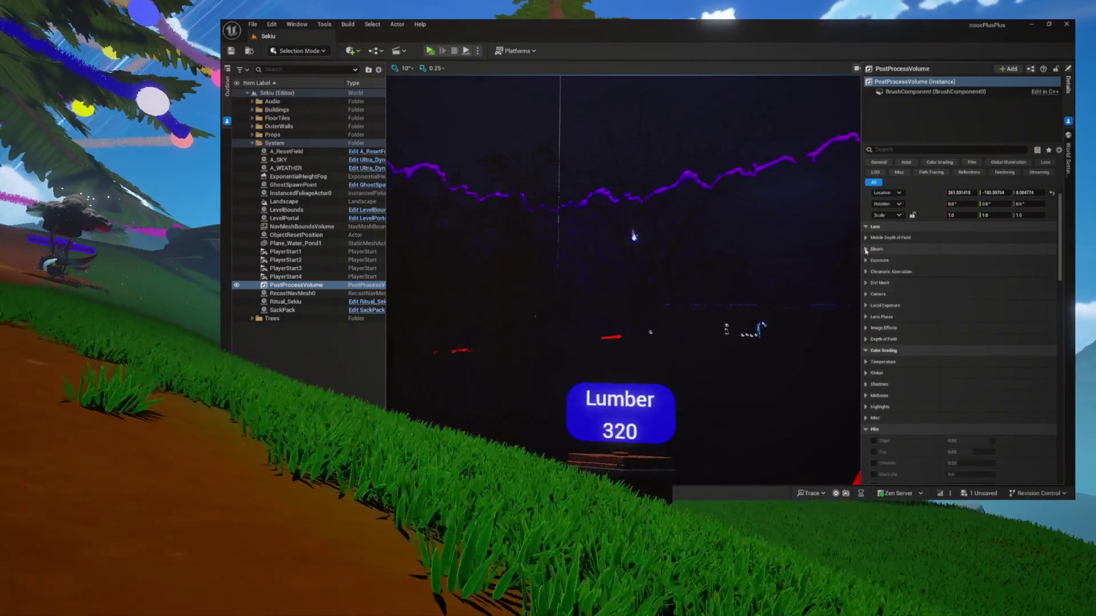
click(866, 260)
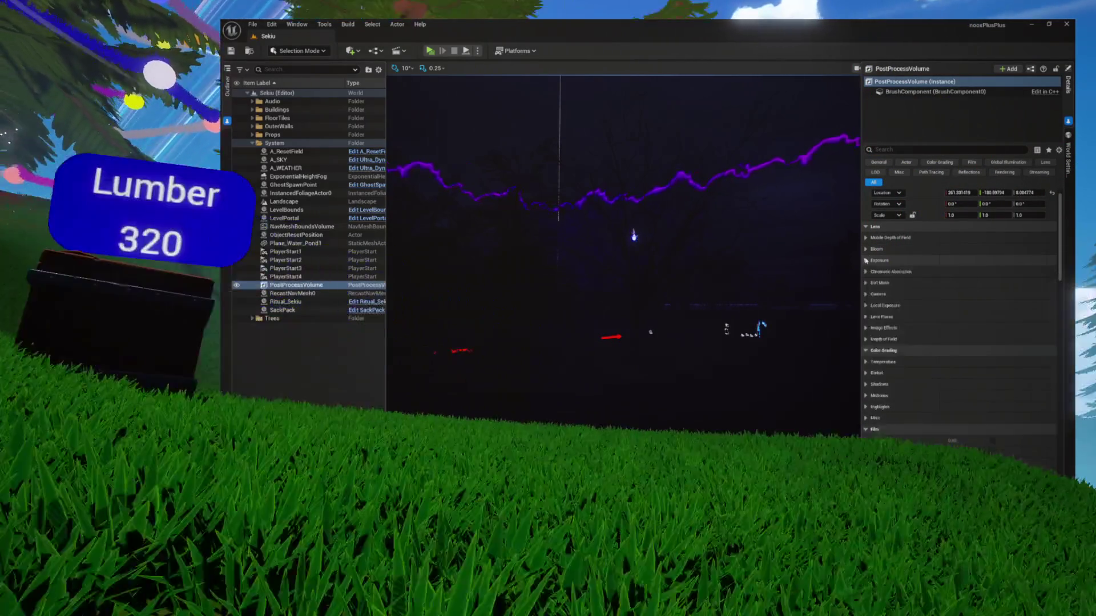
click(865, 260)
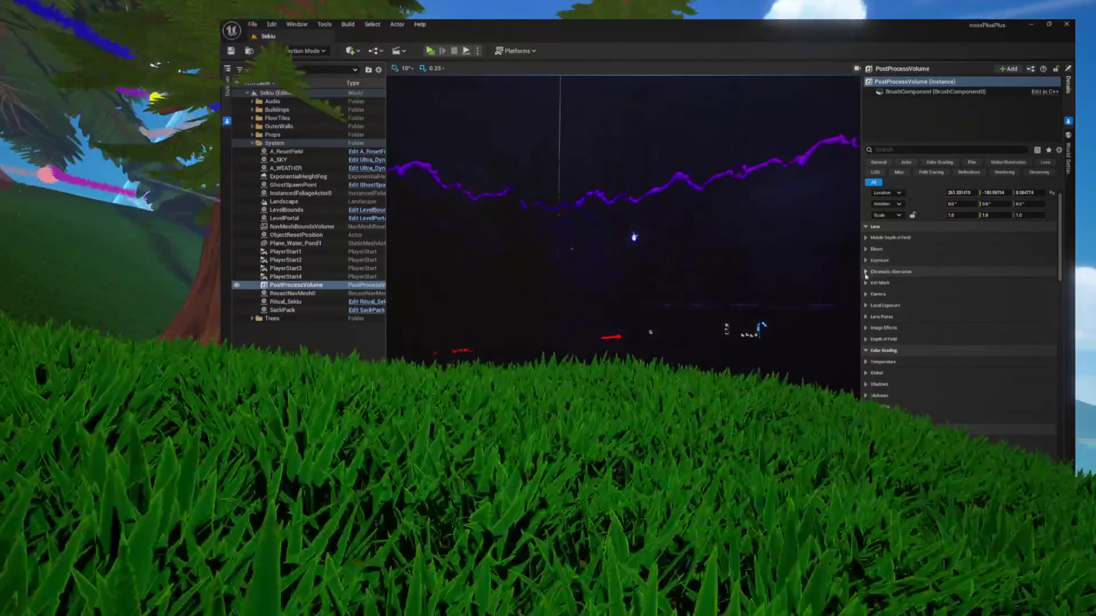
scroll(866, 263, down, 1)
click(866, 266)
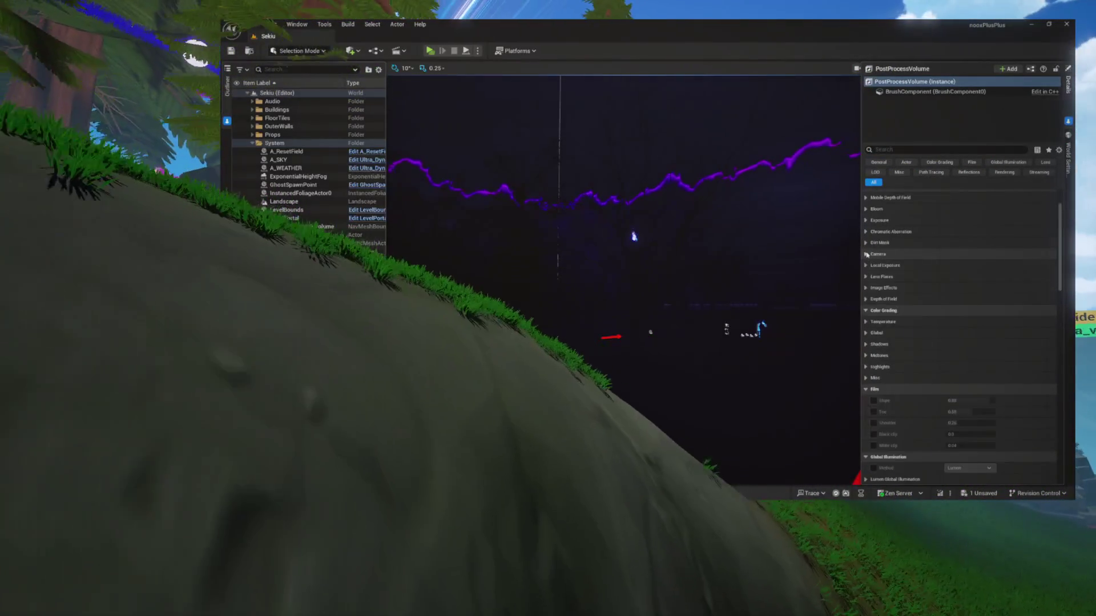
click(866, 266)
scroll(867, 274, down, 1)
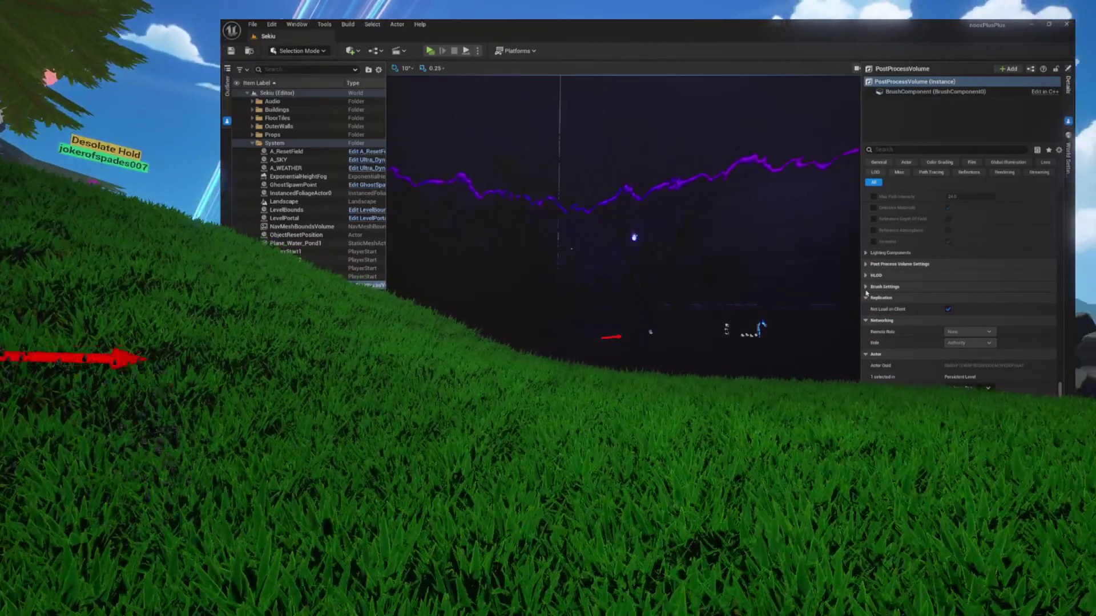
scroll(866, 319, up, 3)
Collapse the Path Tracing and Film Grain categories, then scroll back up to Lens.
scroll(867, 346, up, 1)
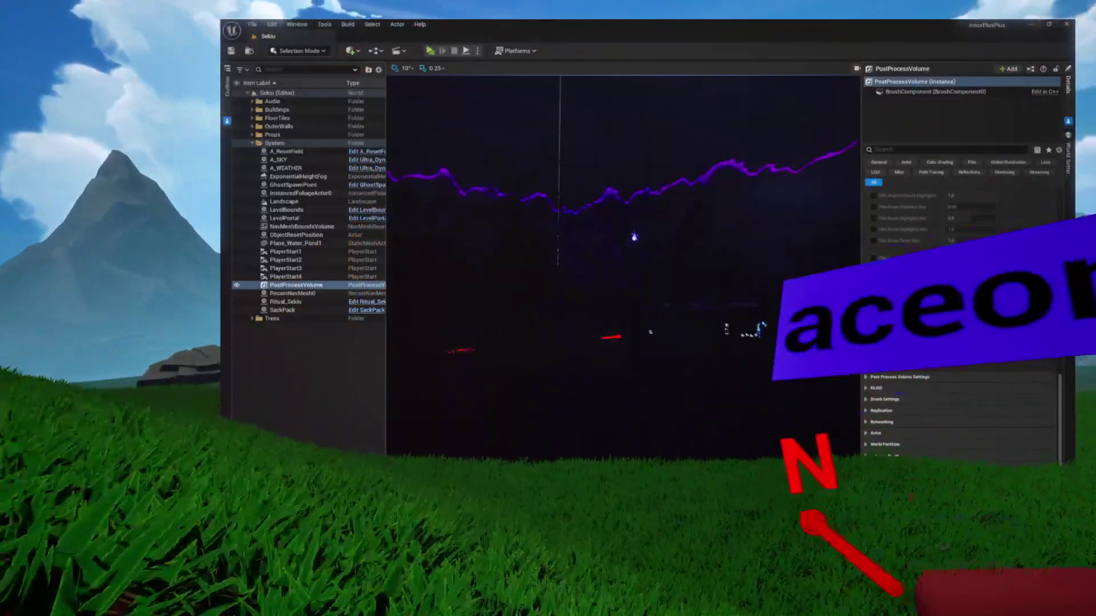
click(865, 276)
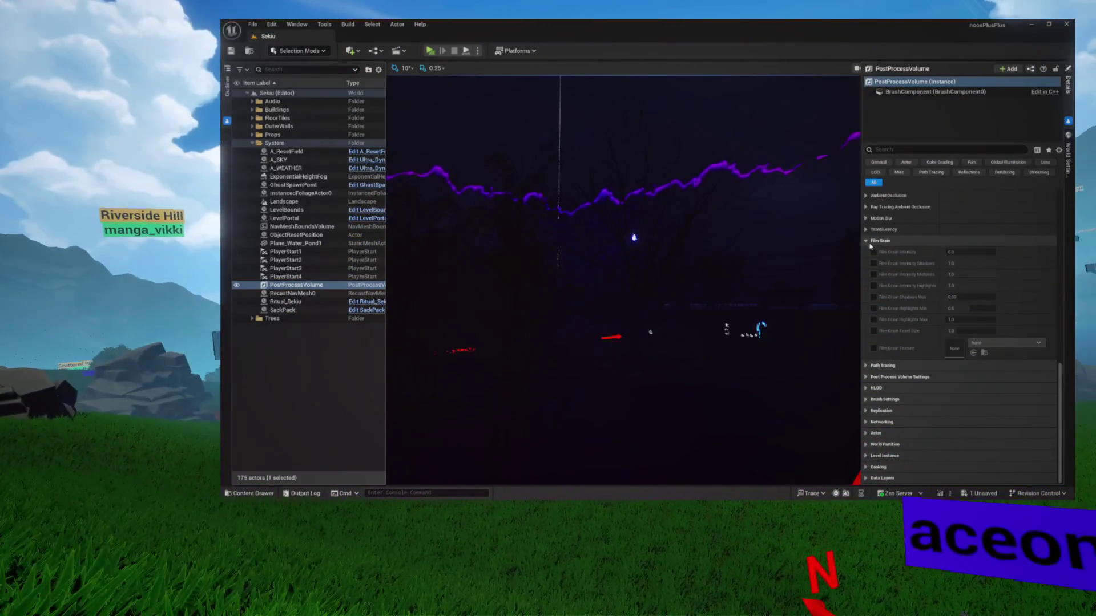
click(867, 242)
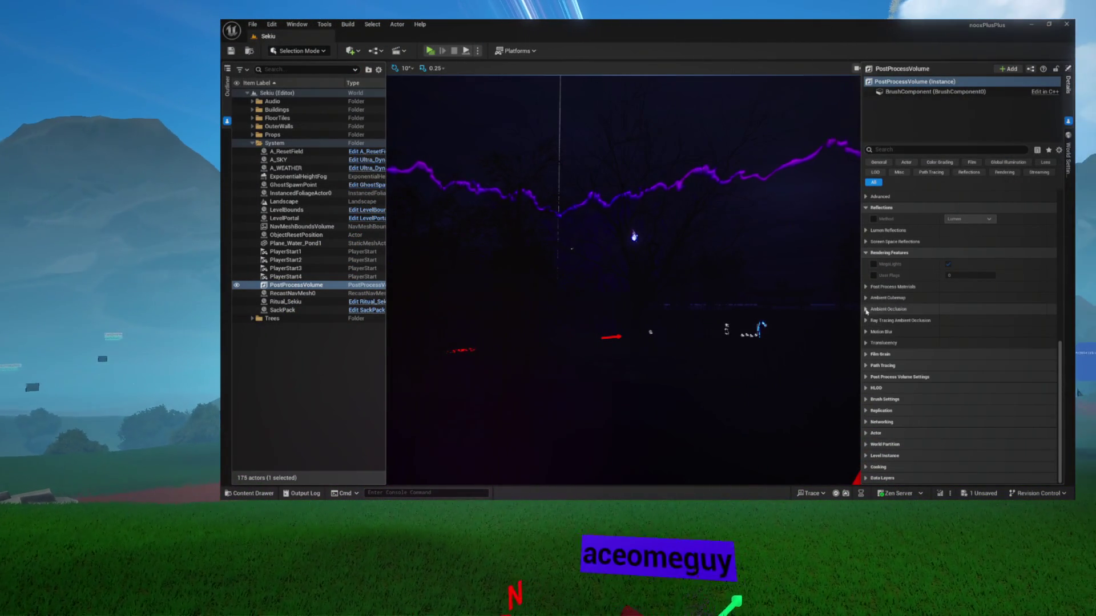
scroll(868, 318, up, 5)
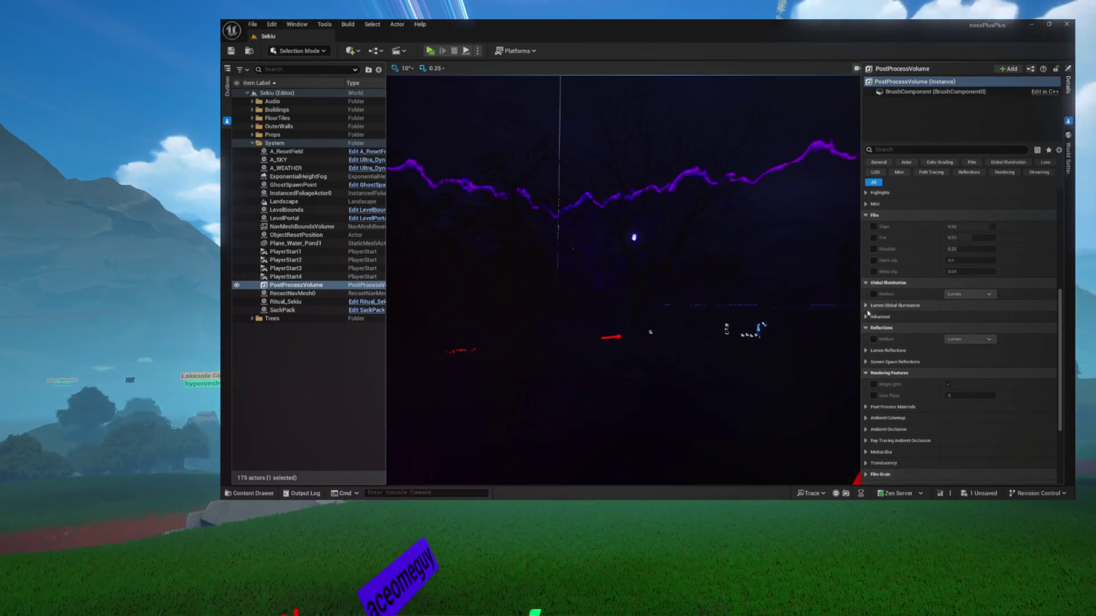
scroll(865, 306, up, 6)
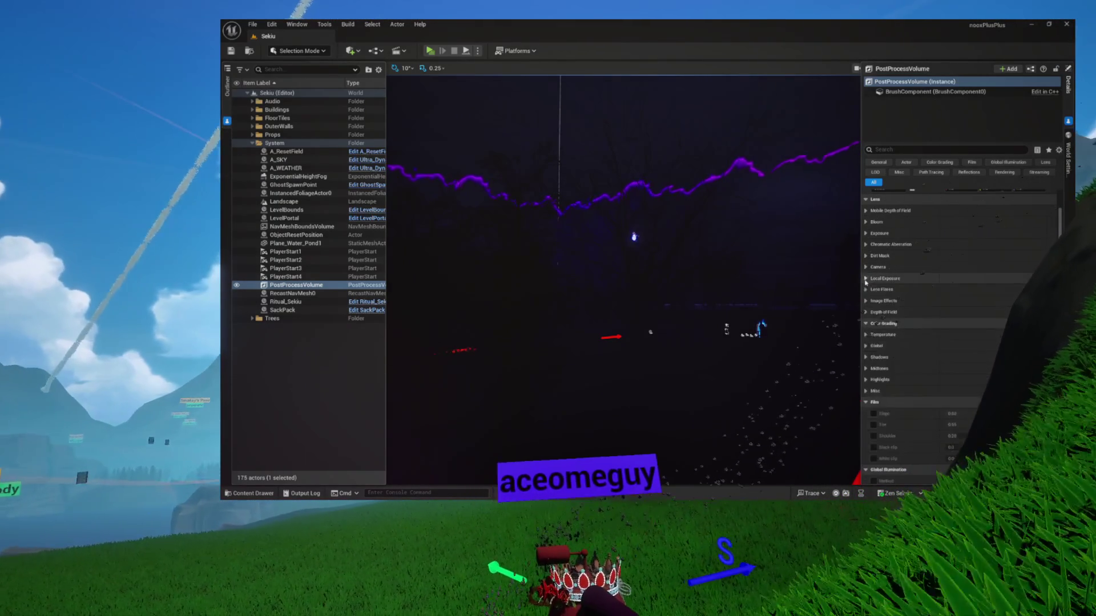
Expand the PostProcessVolume's Exposure category and scroll through its post-process settings.
click(865, 234)
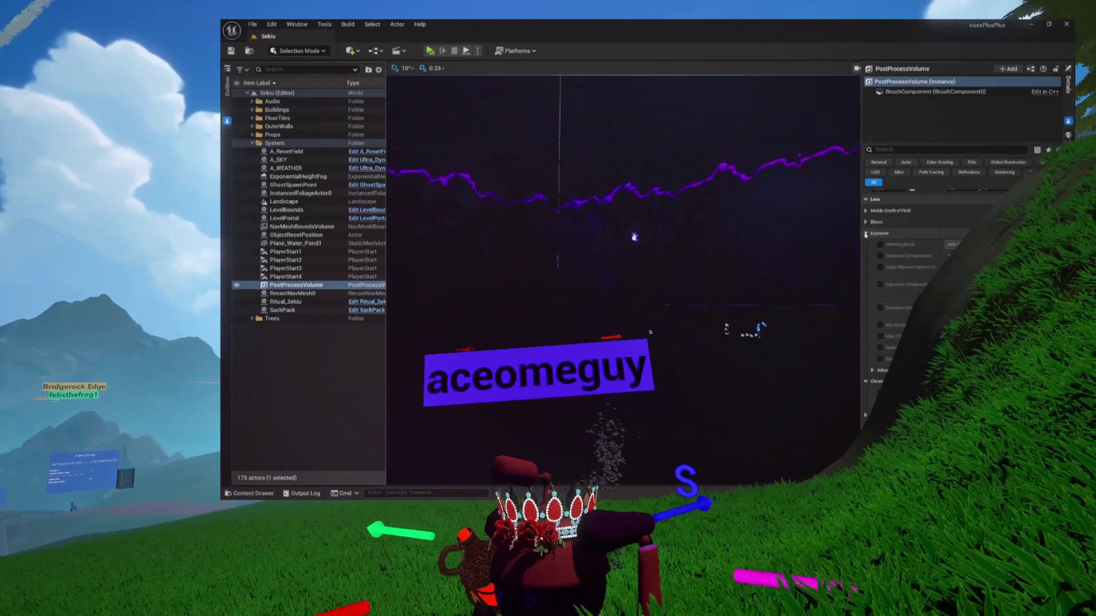
scroll(865, 235, up, 3)
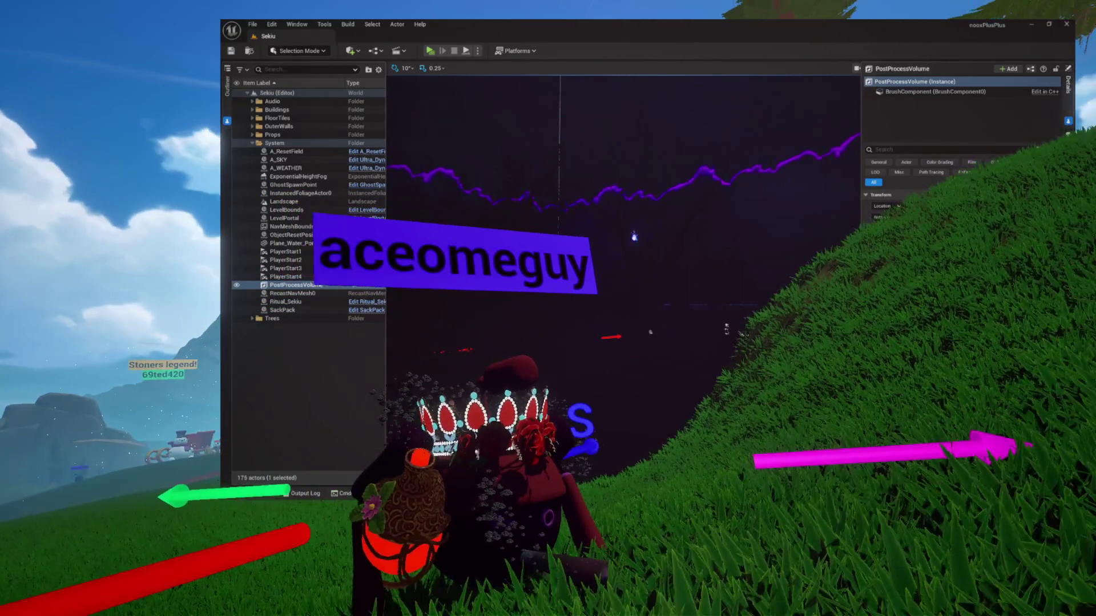
scroll(913, 216, down, 3)
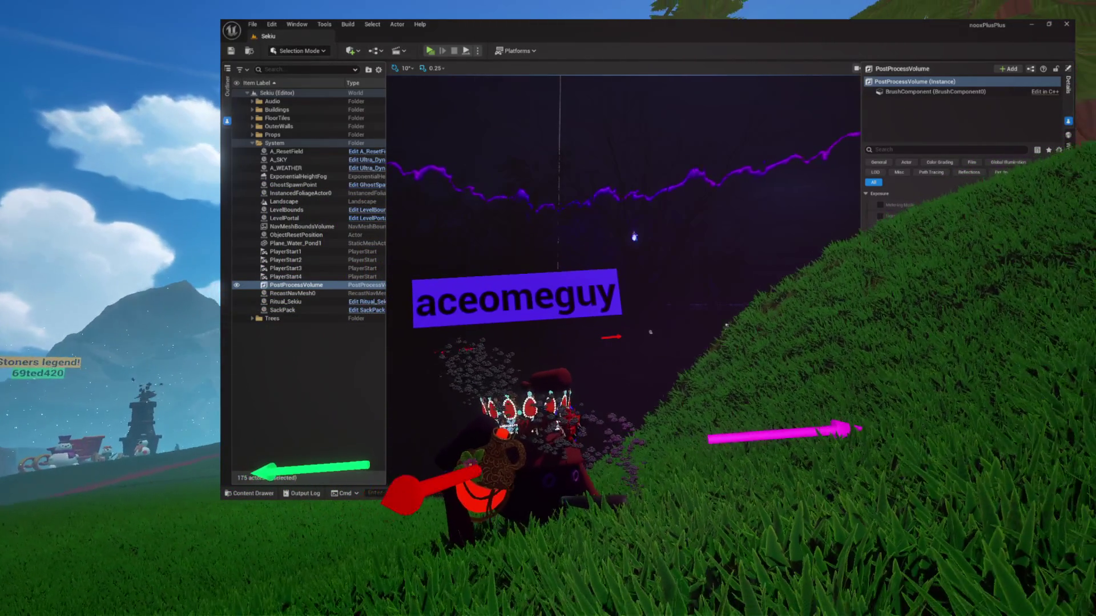
scroll(942, 205, down, 2)
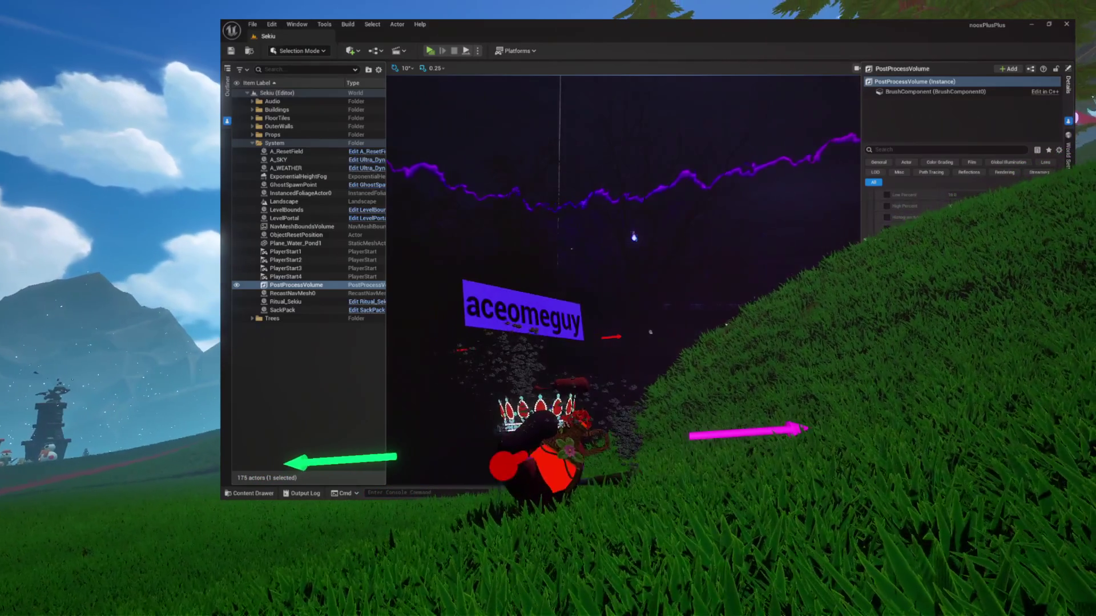
scroll(964, 217, down, 3)
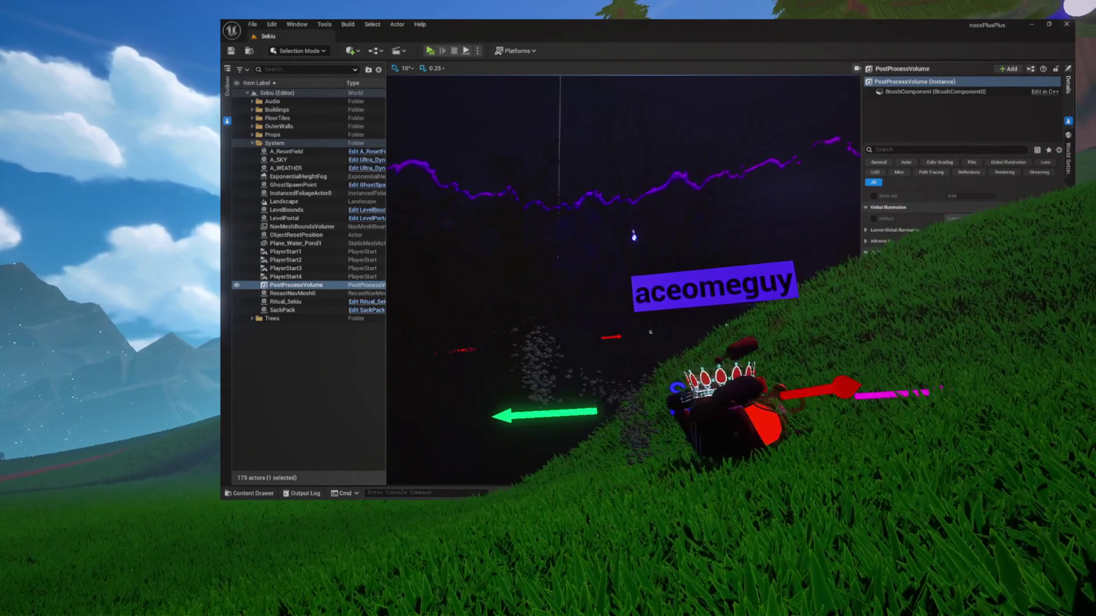
scroll(965, 217, down, 3)
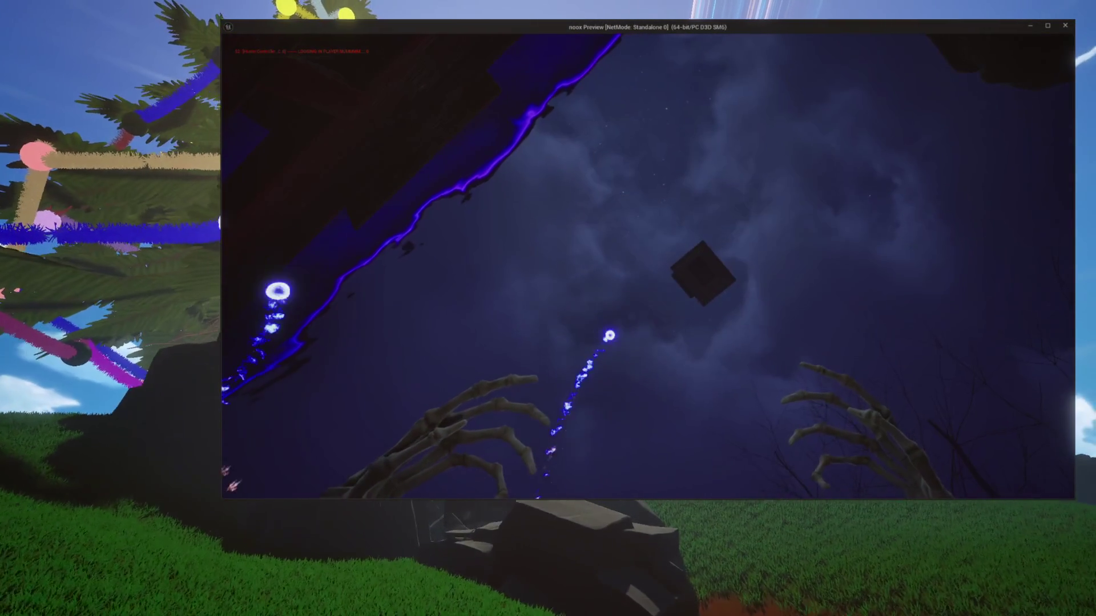
Stop the preview, filter Details by 'exposure' to review exposure settings, then clear the search.
key(Escape)
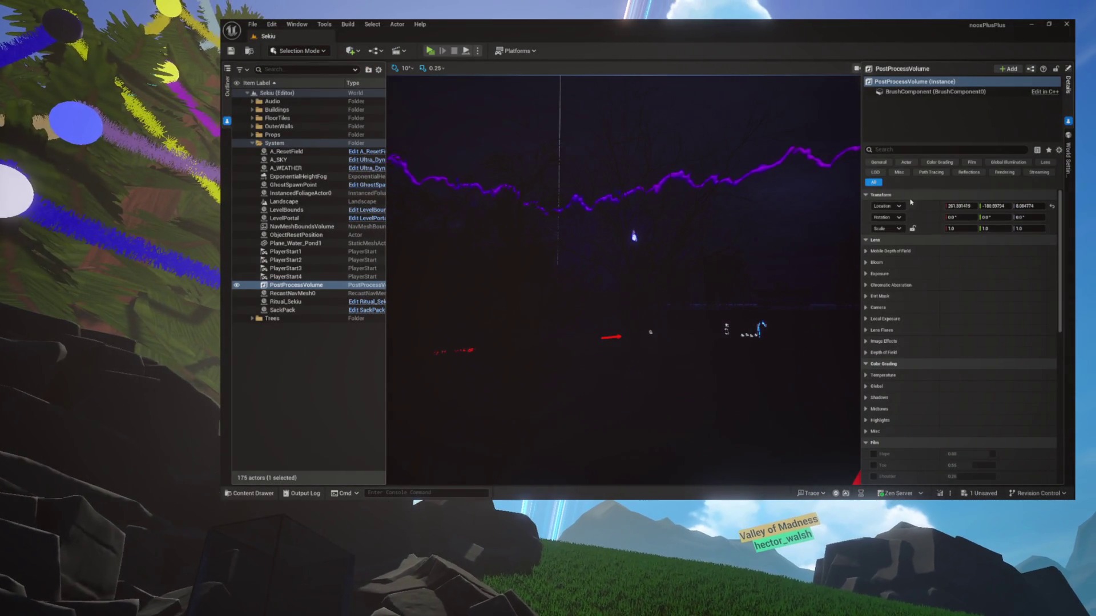
scroll(911, 202, down, 1)
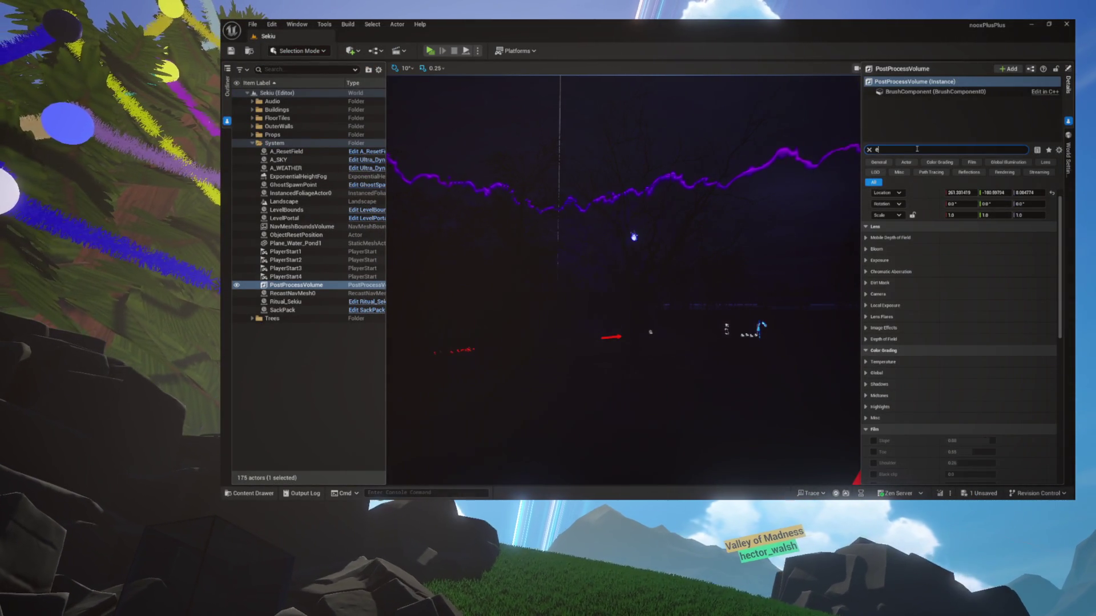
text(exposure)
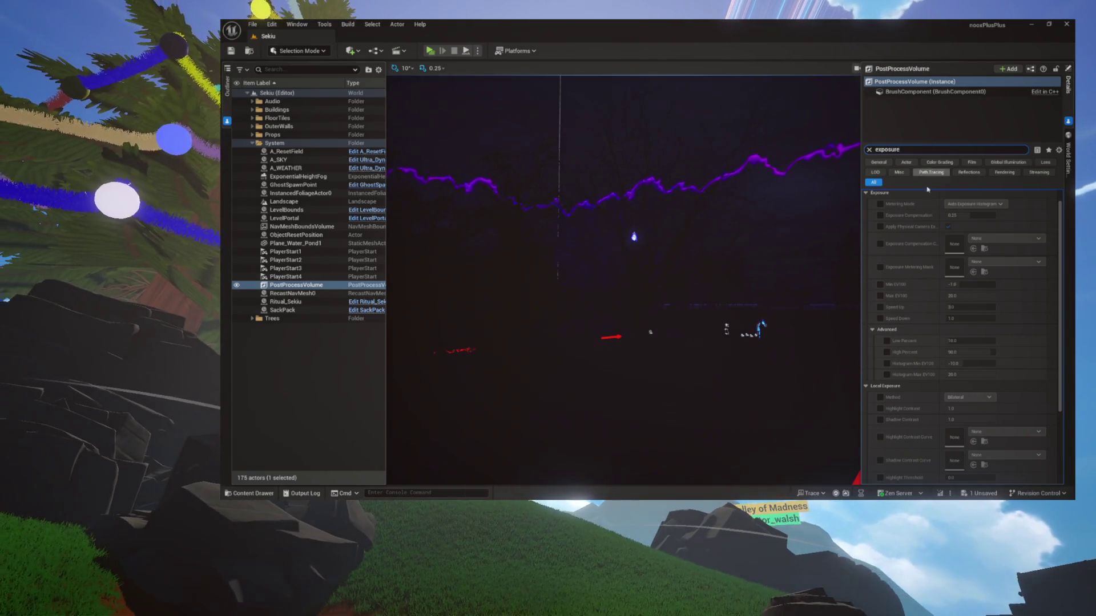
scroll(950, 226, up, 1)
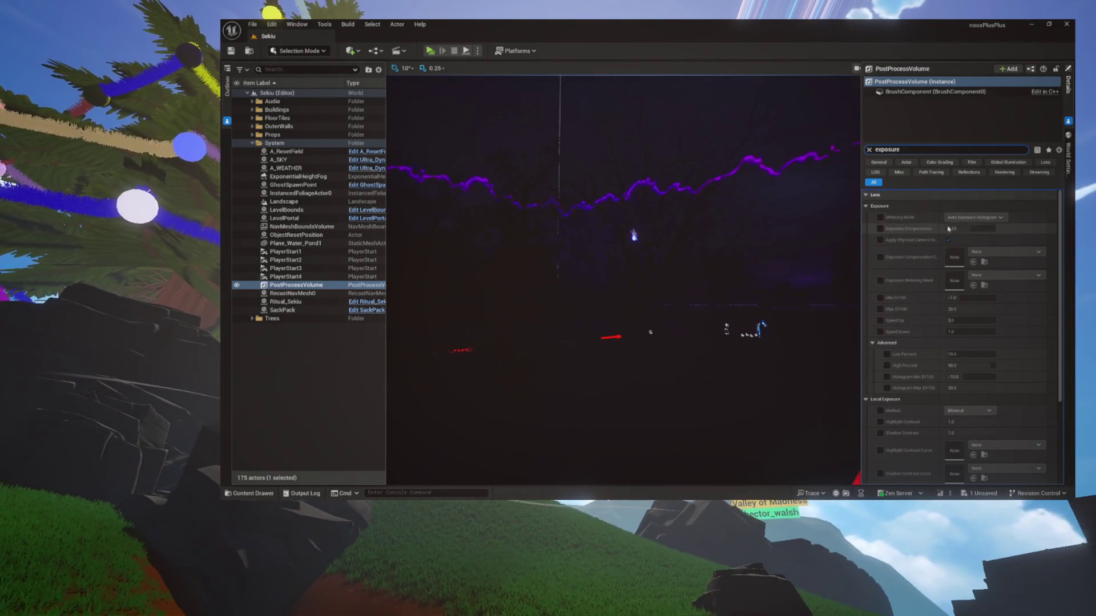
scroll(913, 246, down, 7)
scroll(913, 245, up, 7)
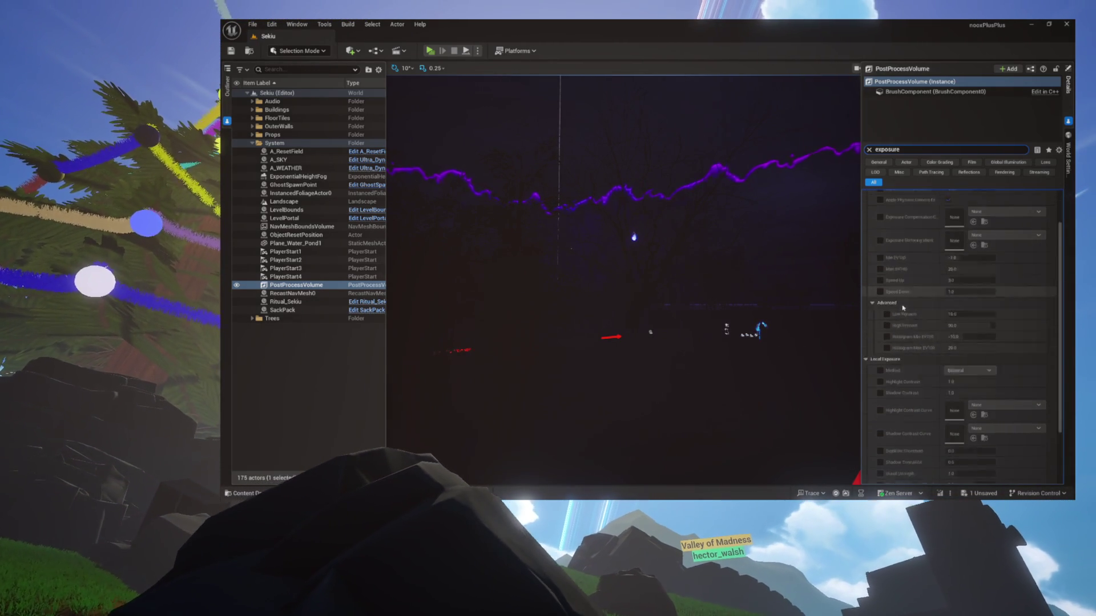
scroll(903, 309, down, 6)
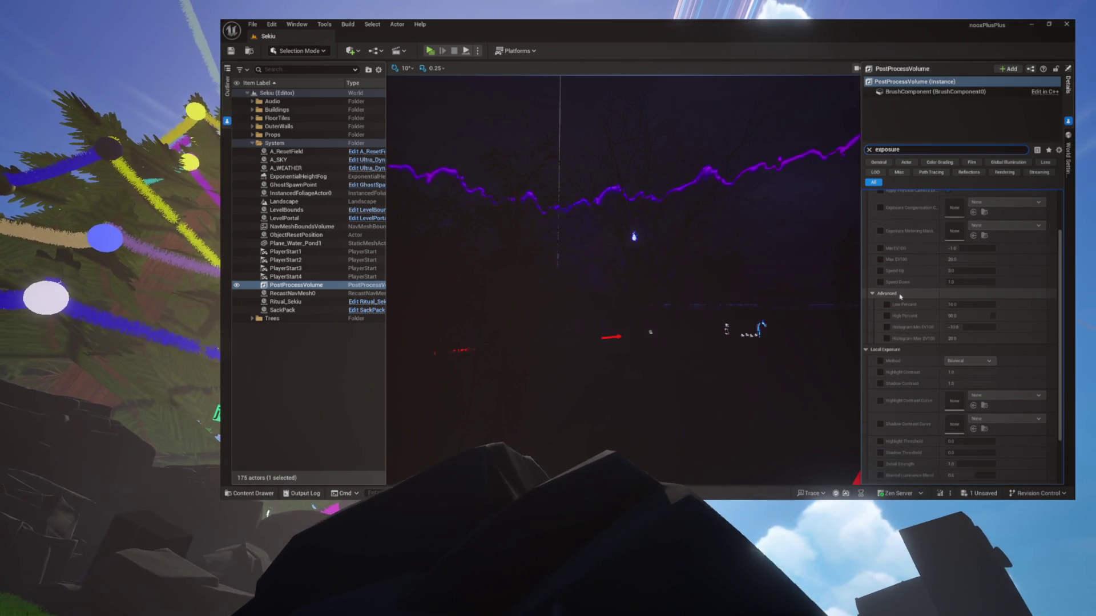
scroll(900, 309, up, 7)
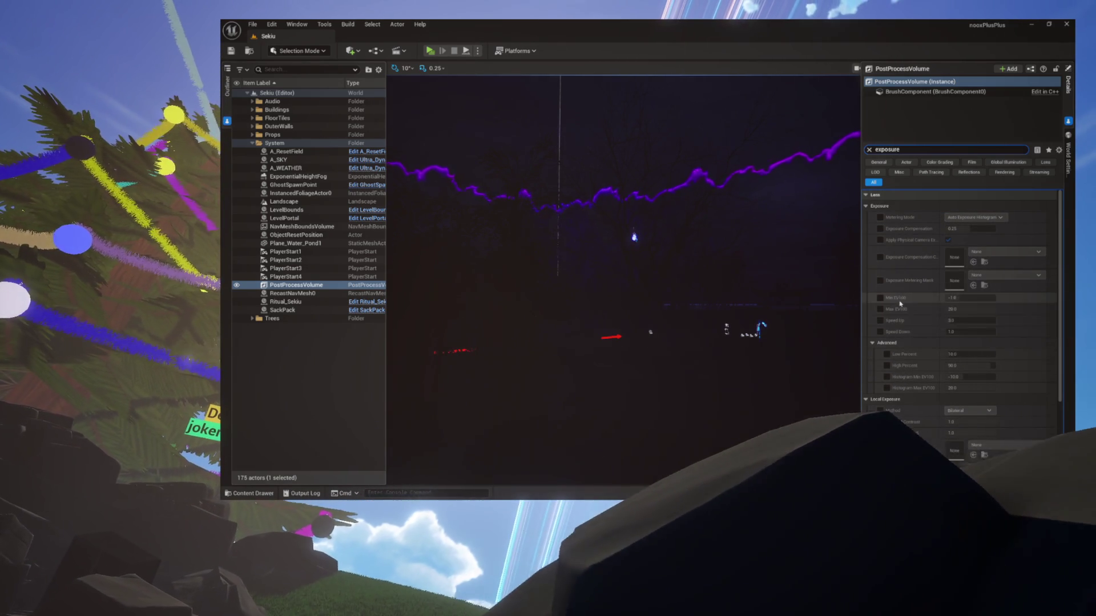
scroll(900, 300, down, 2)
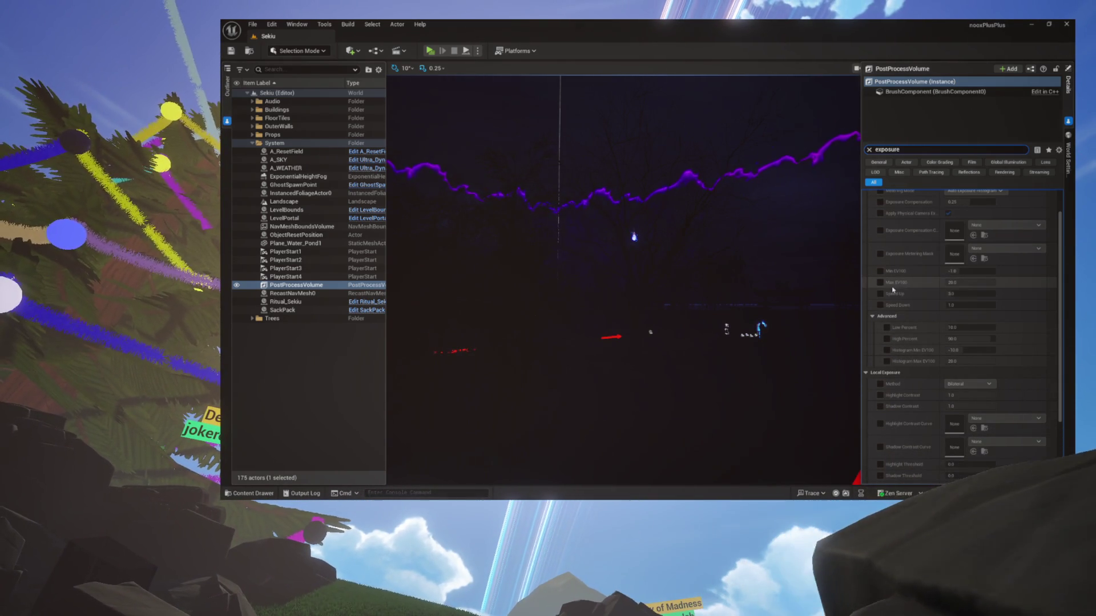
mouse_move(896, 284)
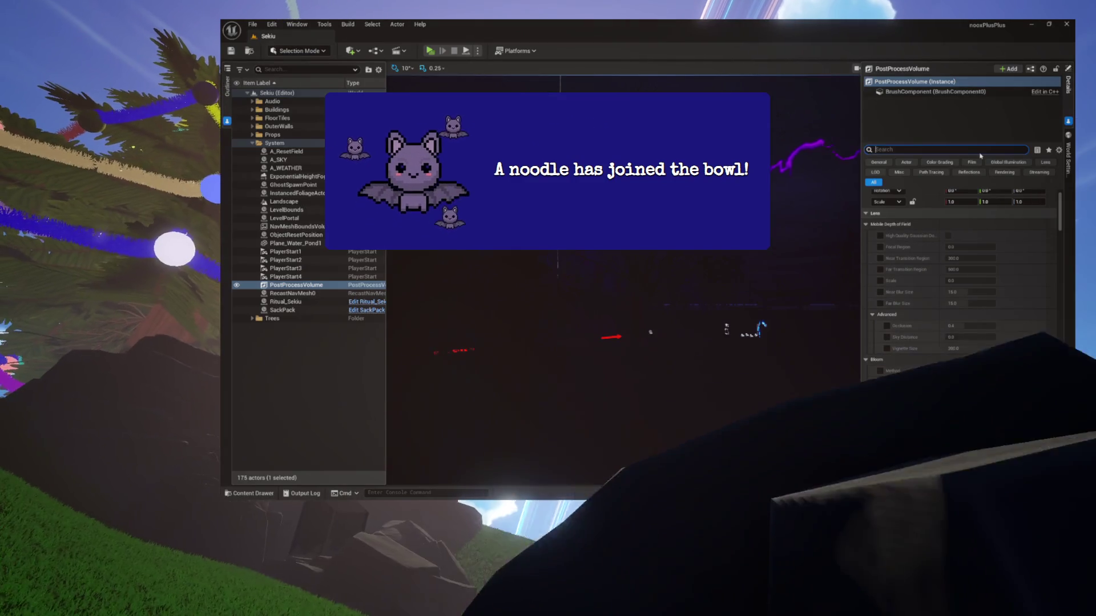
click(1046, 163)
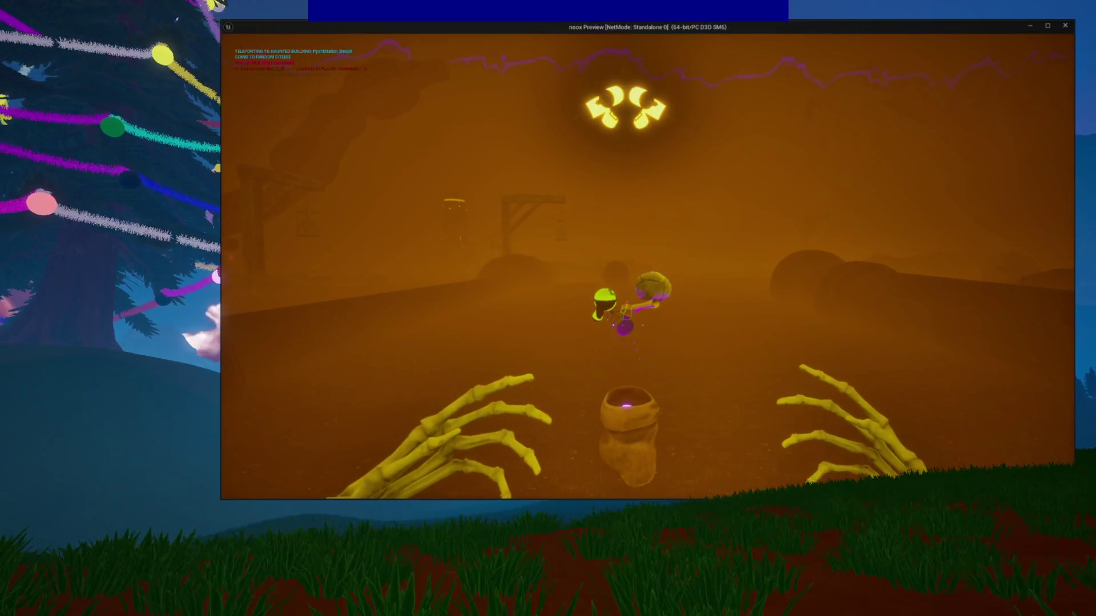
Close the game preview after checking the foggy haunted building.
key(Escape)
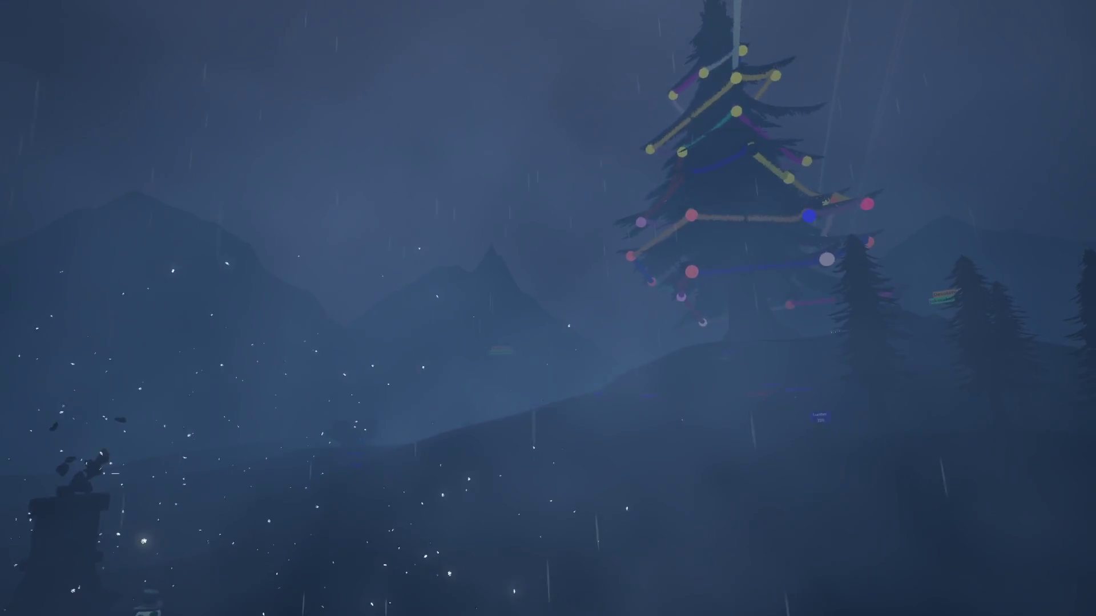
Walk up the stormy hill through the grass to the decorated tree.
key(w)
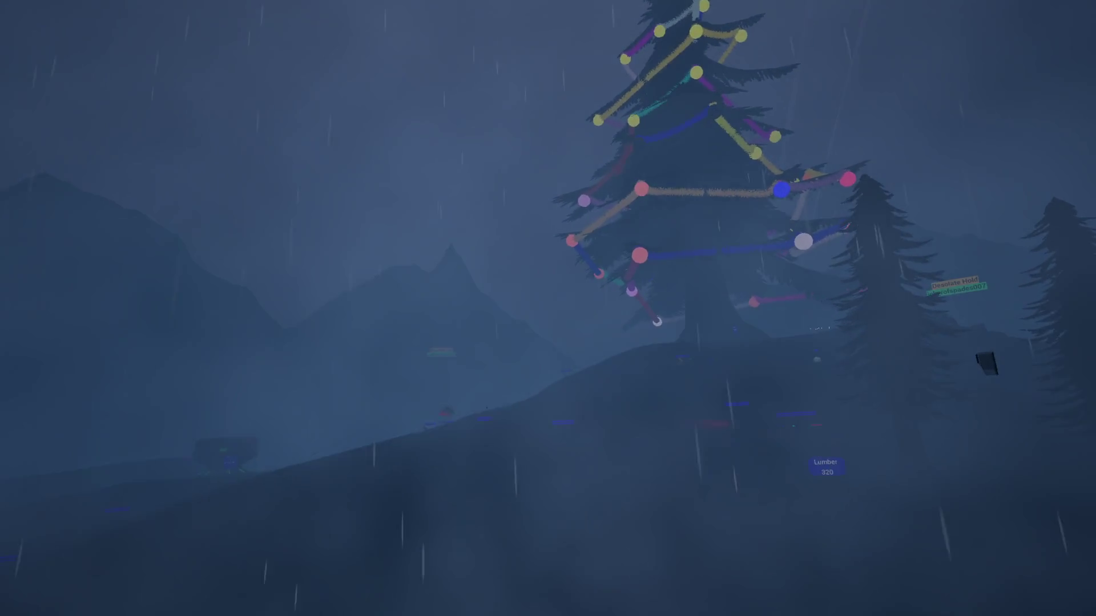
key(w)
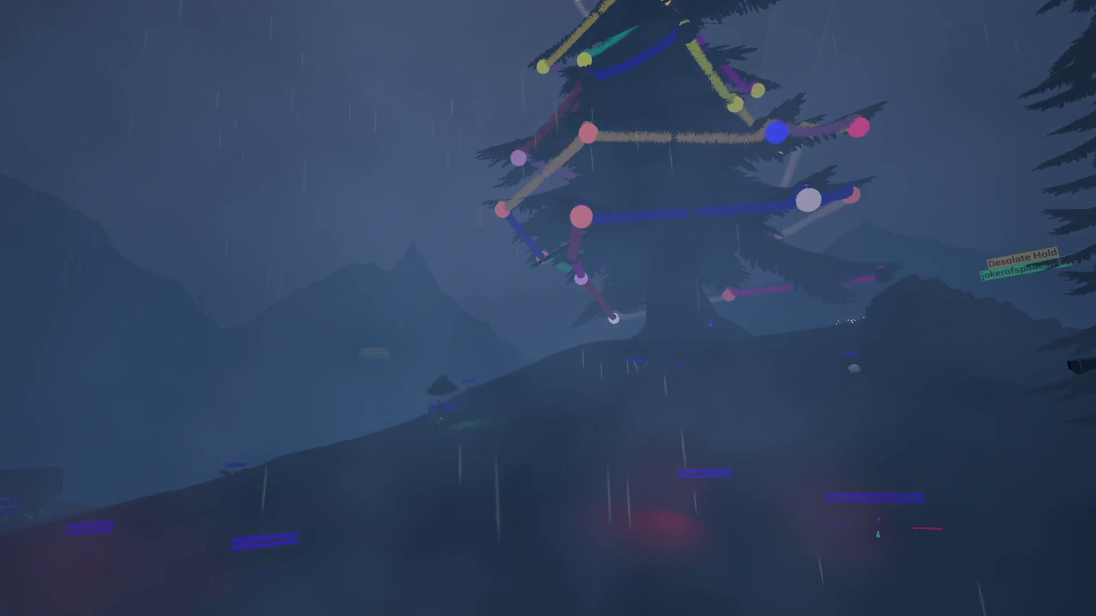
key(w)
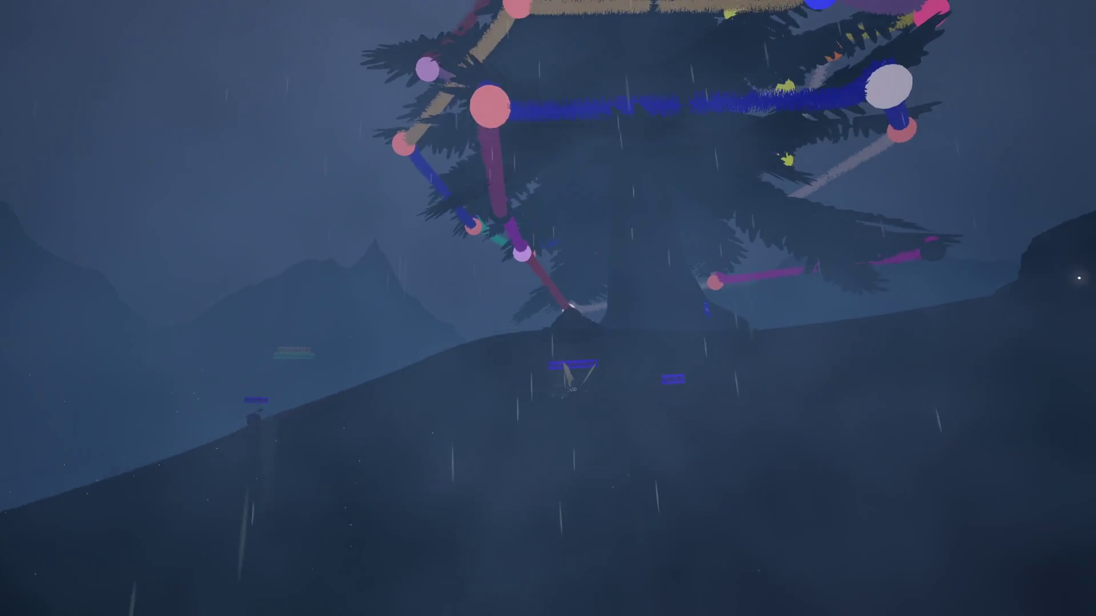
key(w)
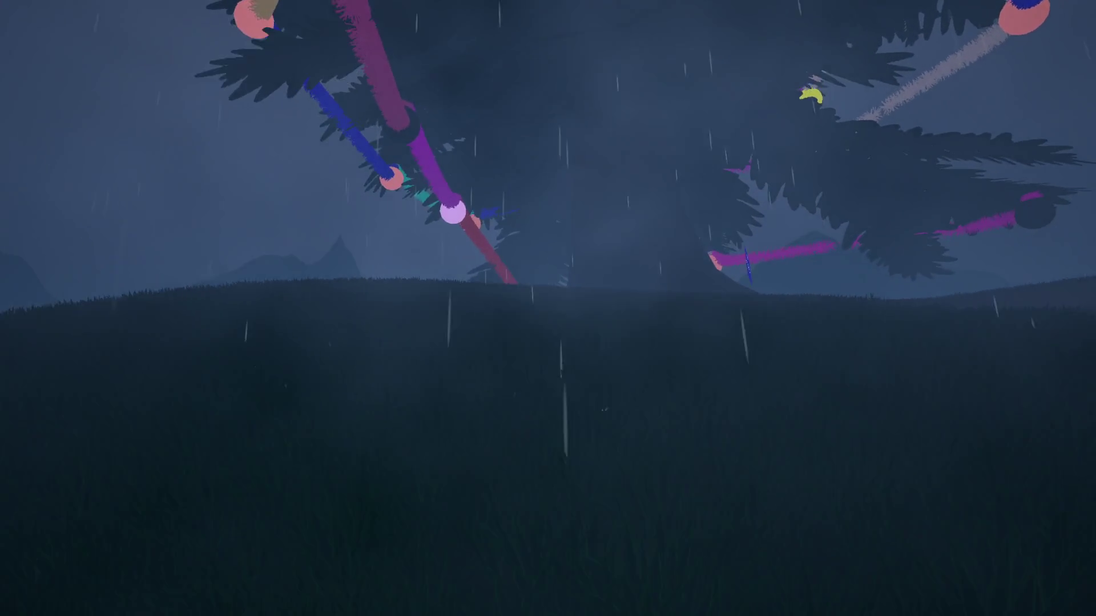
key(w)
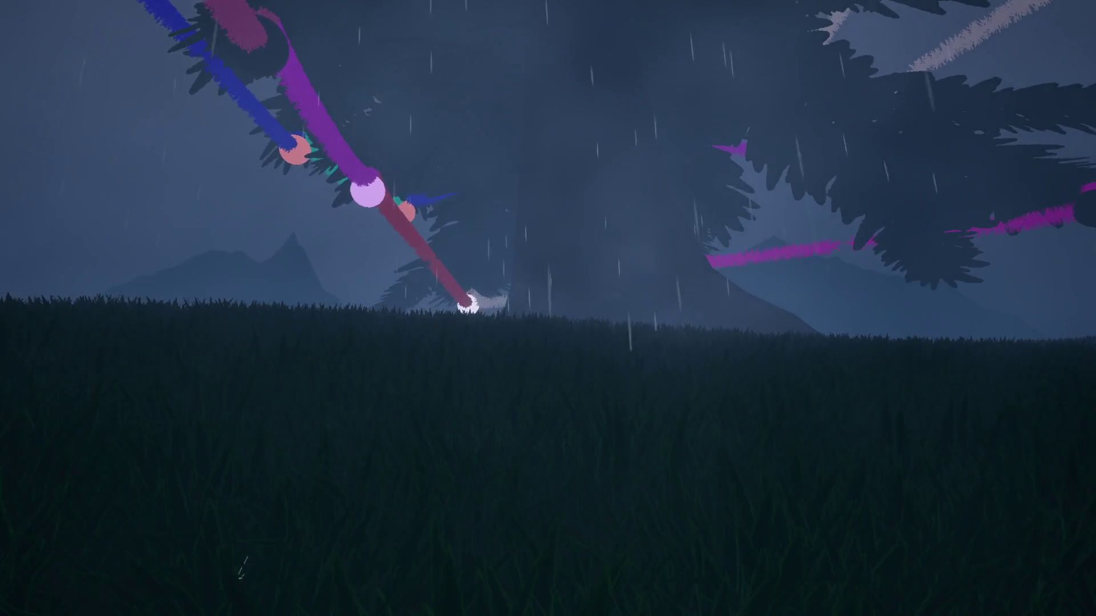
key(w)
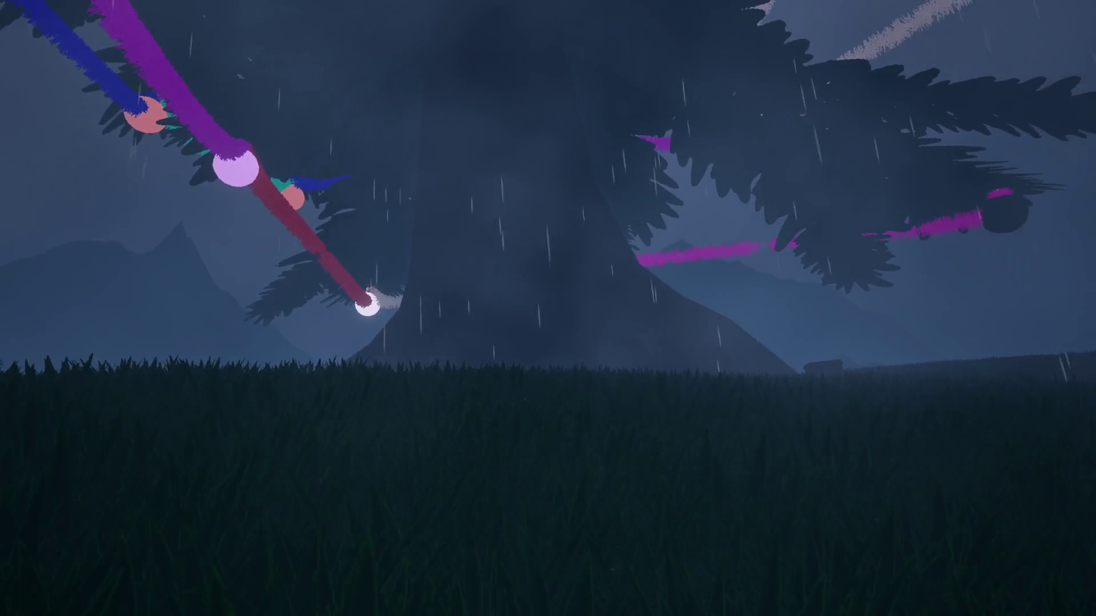
key(w)
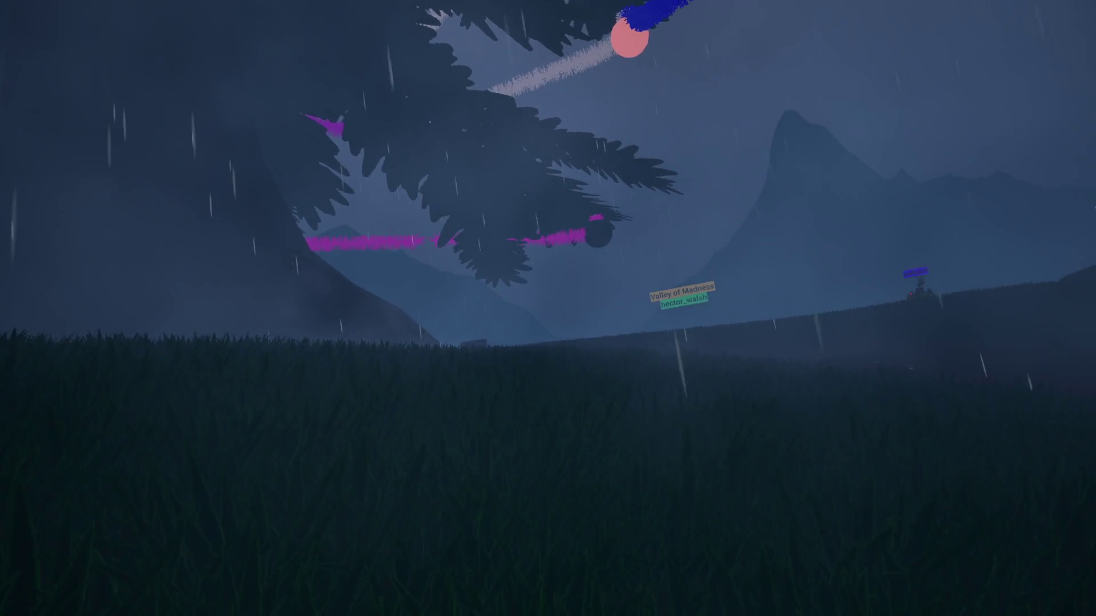
Turn right past the rock and fly toward, then away from, the storm cloud.
key(w)
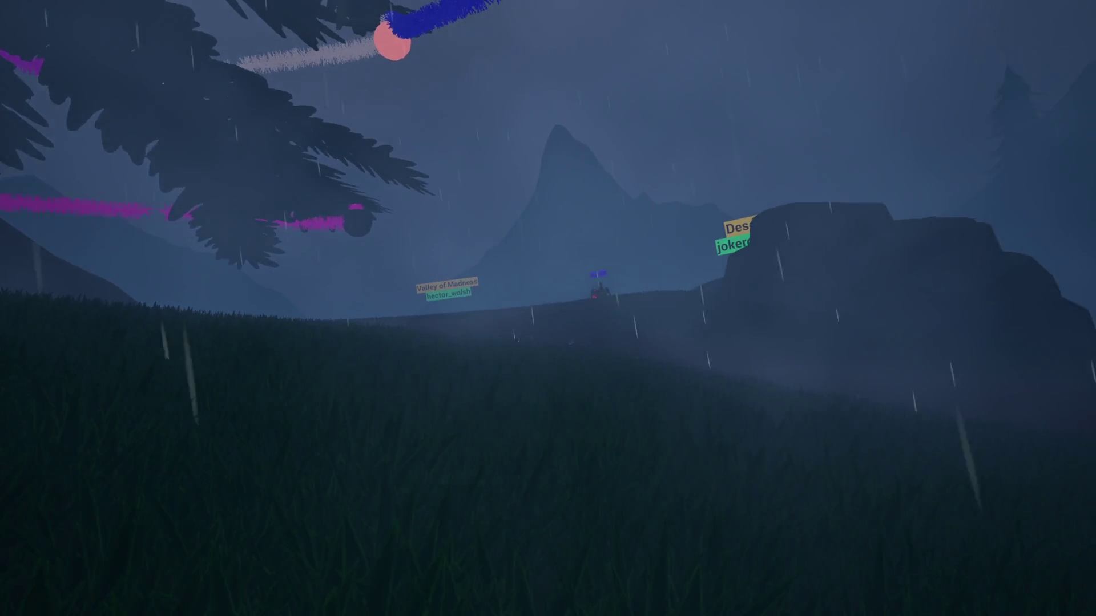
key(w)
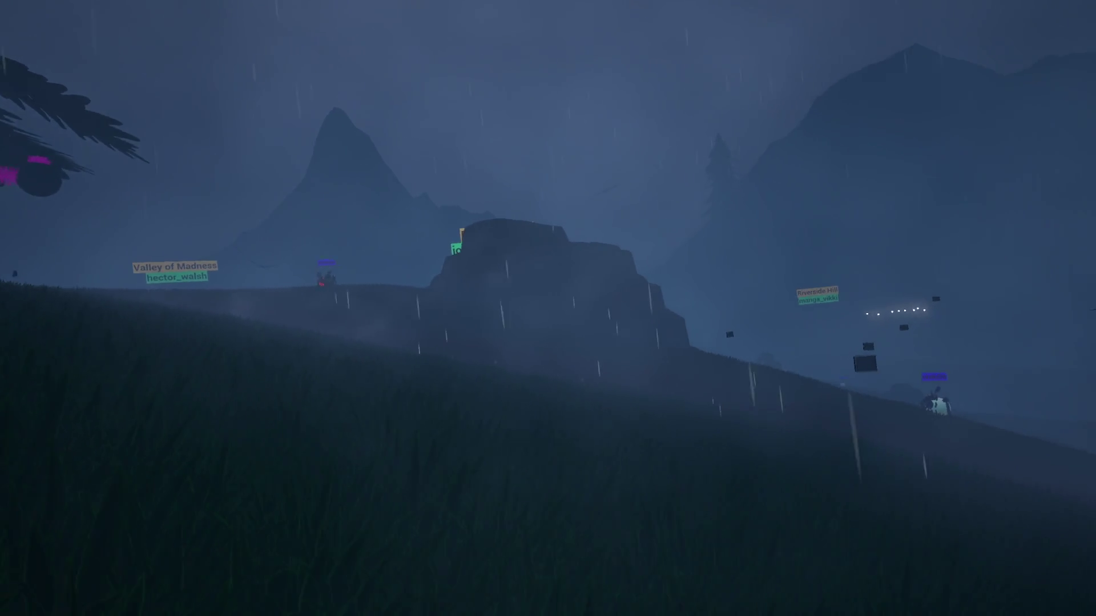
key(w)
key(w)
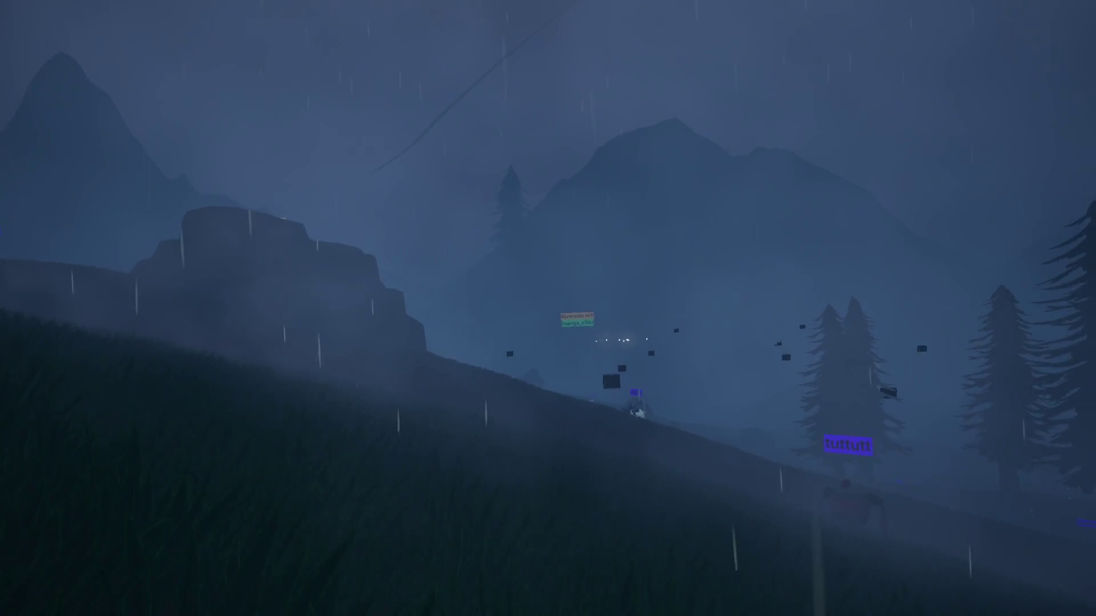
key(w)
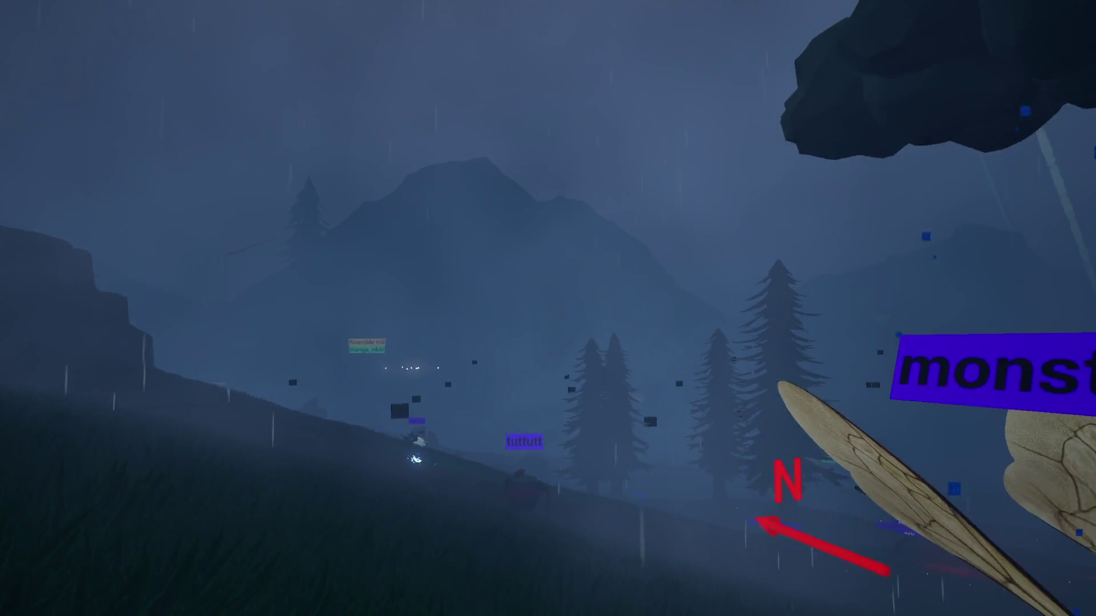
key(w)
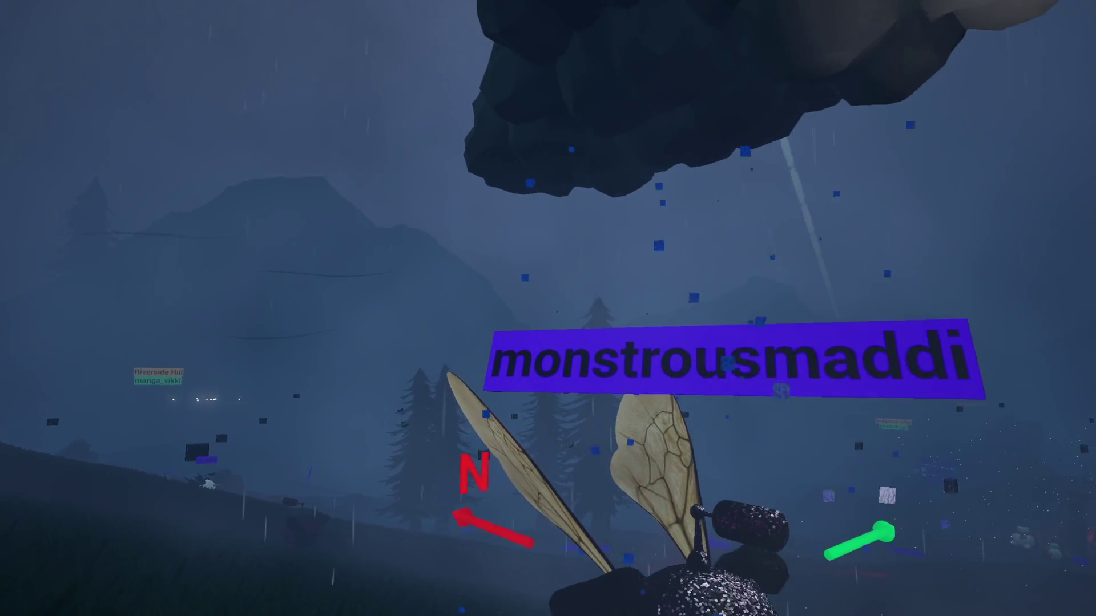
key(w)
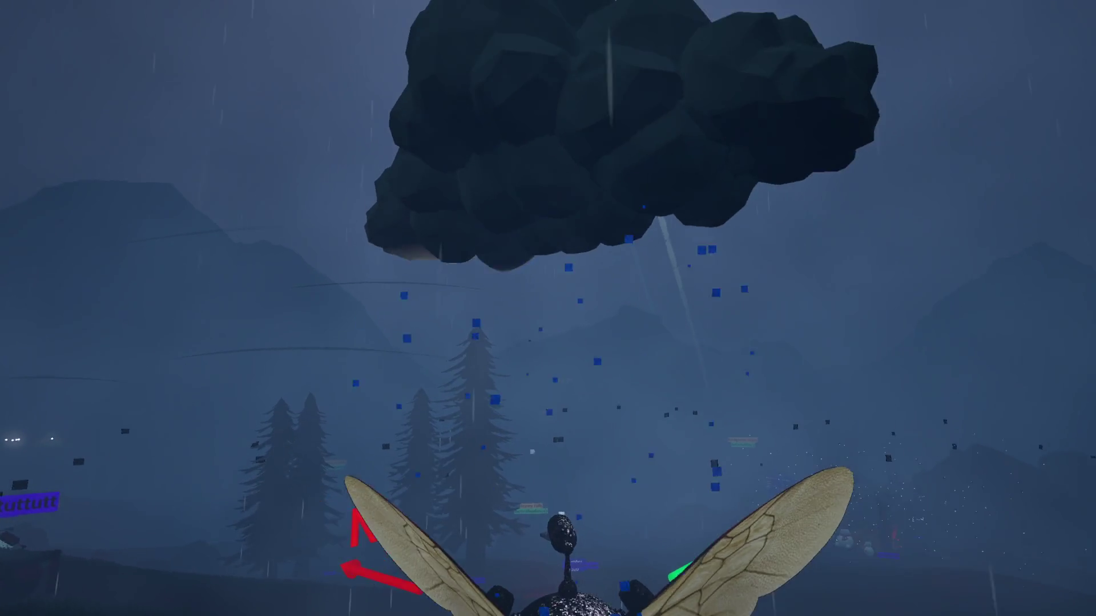
key(s)
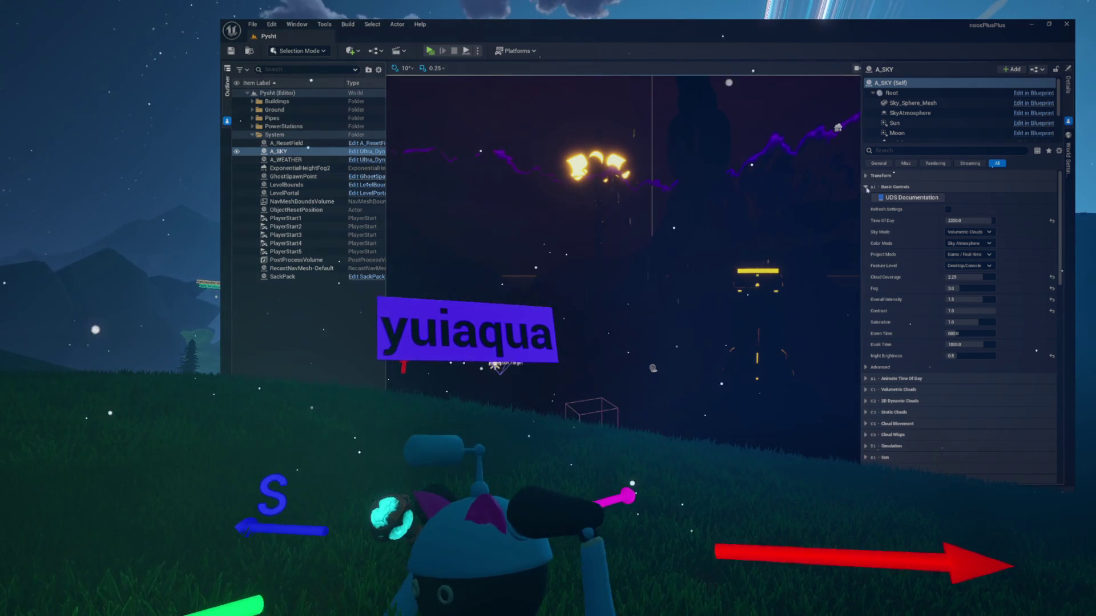
Set A_SKY's Sky Light Intensity to 0.02.
scroll(942, 290, down, 6)
scroll(942, 290, down, 3)
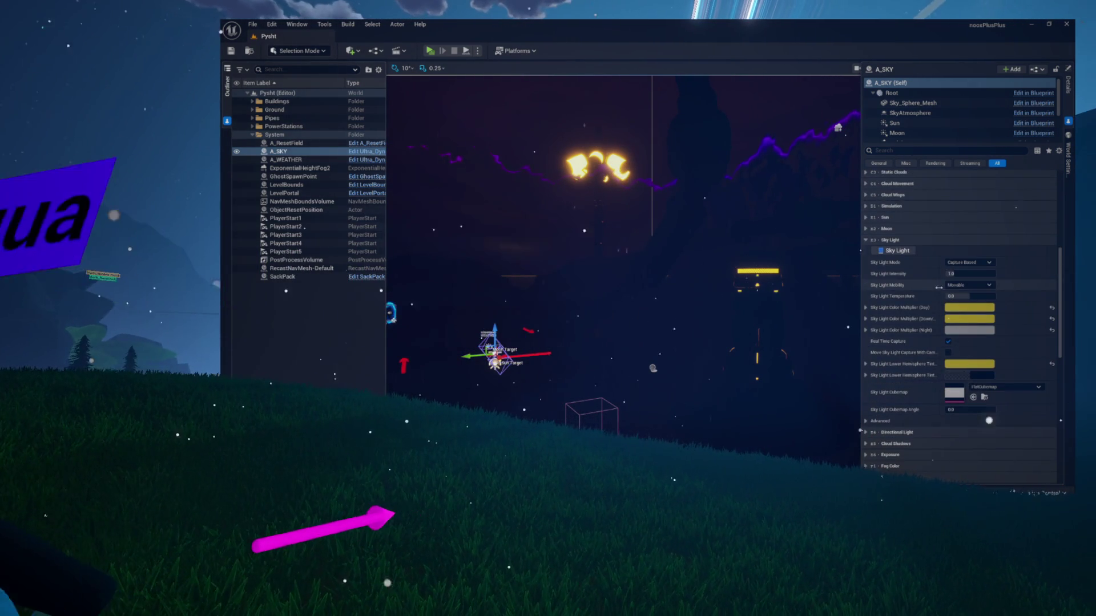
click(969, 220)
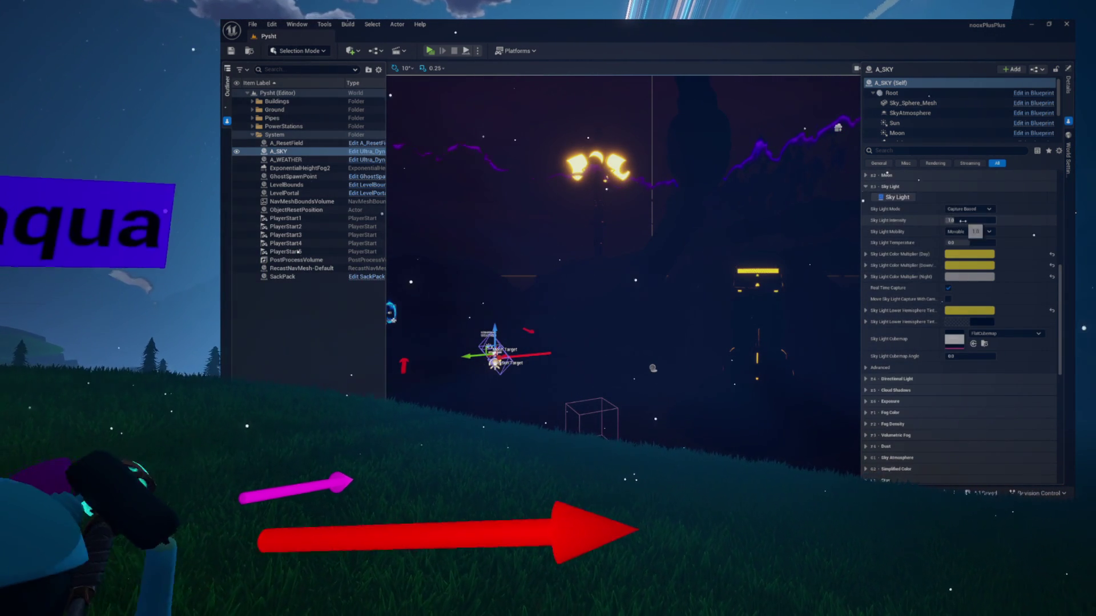
text(0.02)
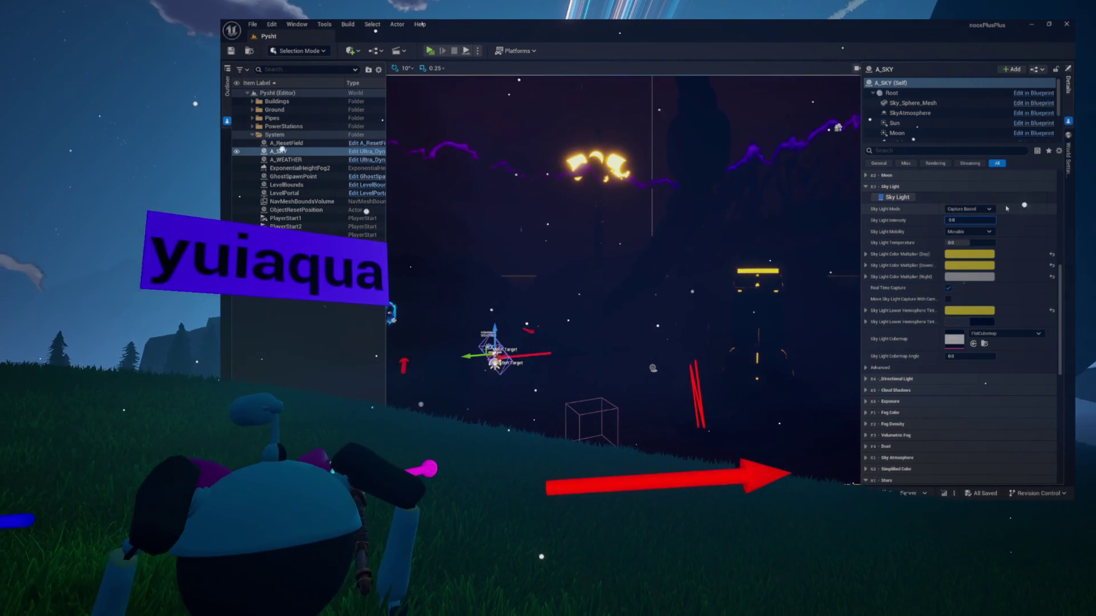
key(Return)
Save the level, run a standalone preview, then close it.
key(ctrl+s)
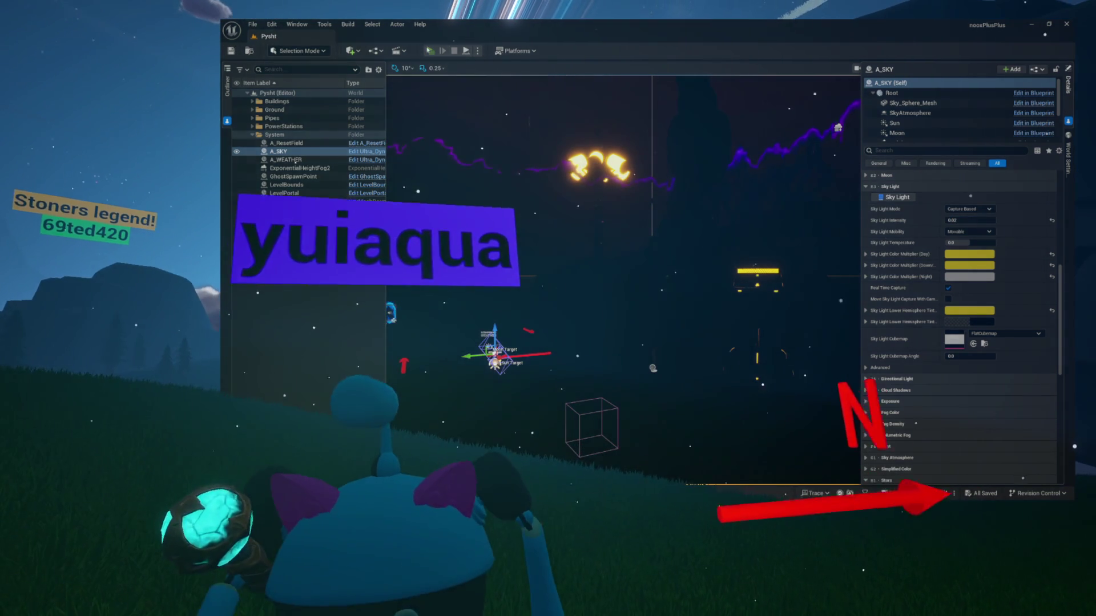
key(alt+p)
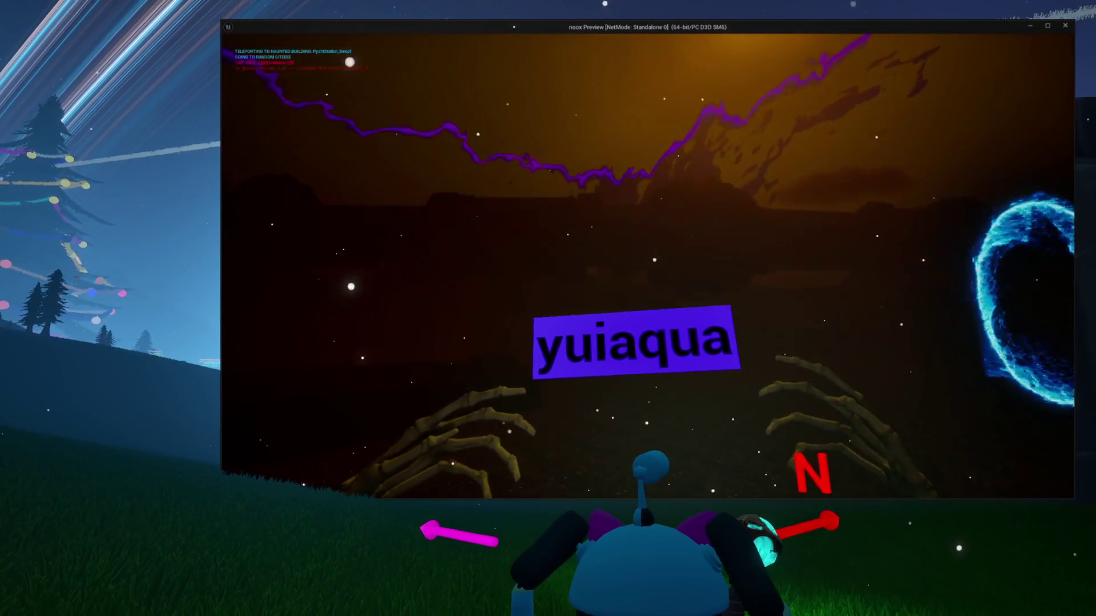
key(Escape)
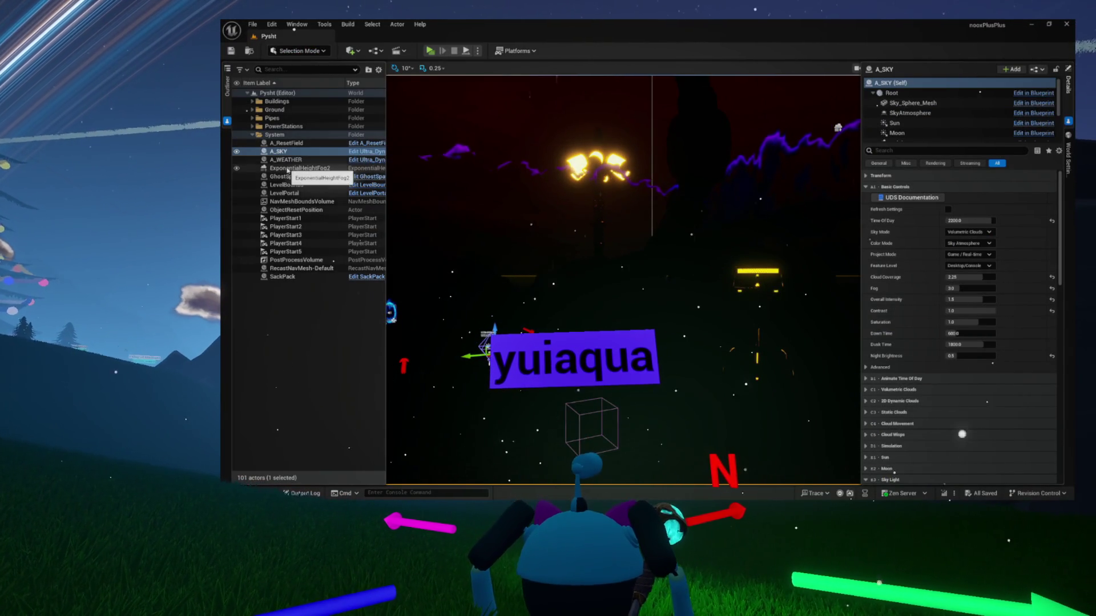
Select ExponentialHeightFog2, change Fog Density to 0.5, save, and start Standalone play.
click(300, 168)
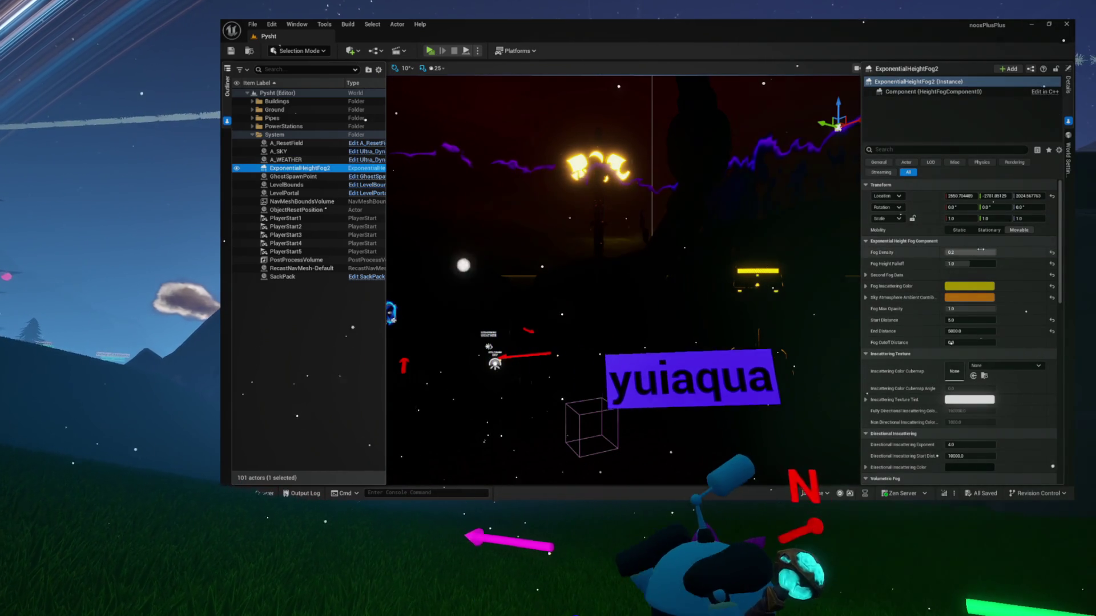
click(980, 251)
text(0.5)
key(Tab)
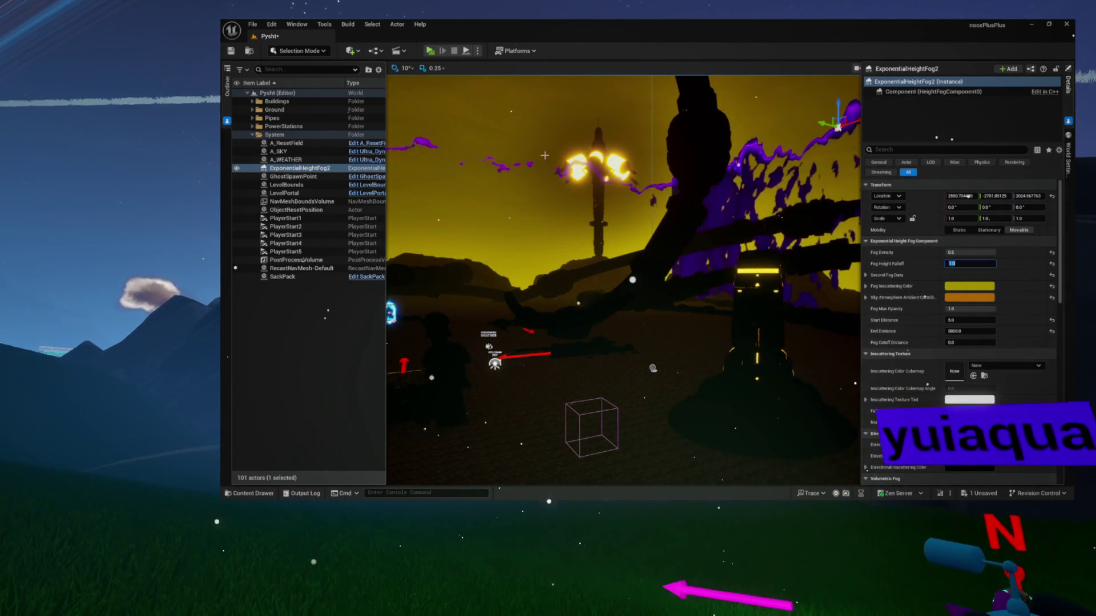
click(231, 51)
key(alt+p)
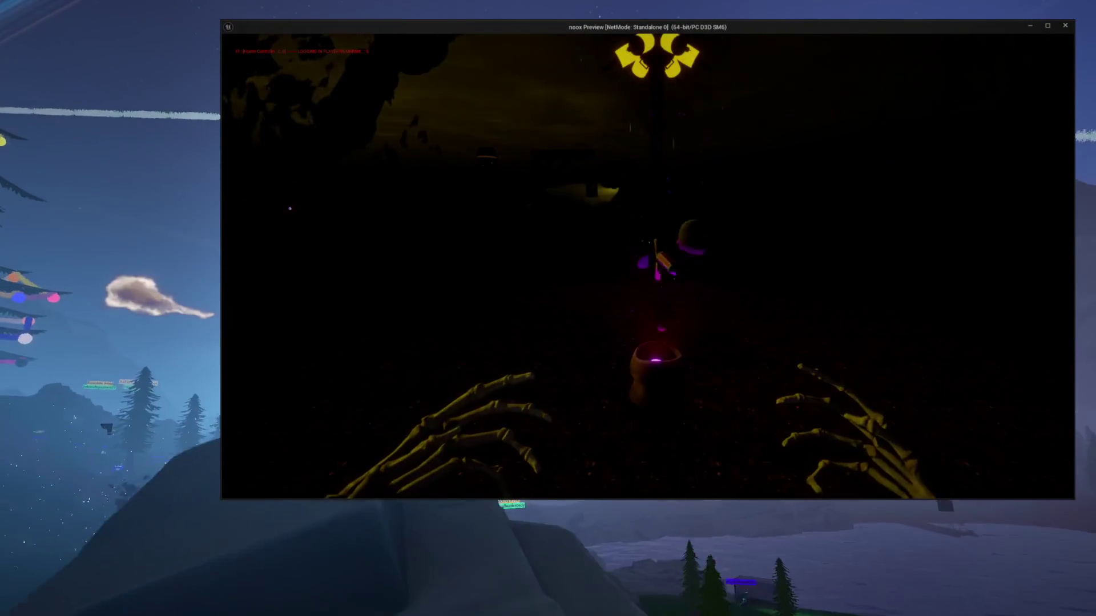
key(Escape)
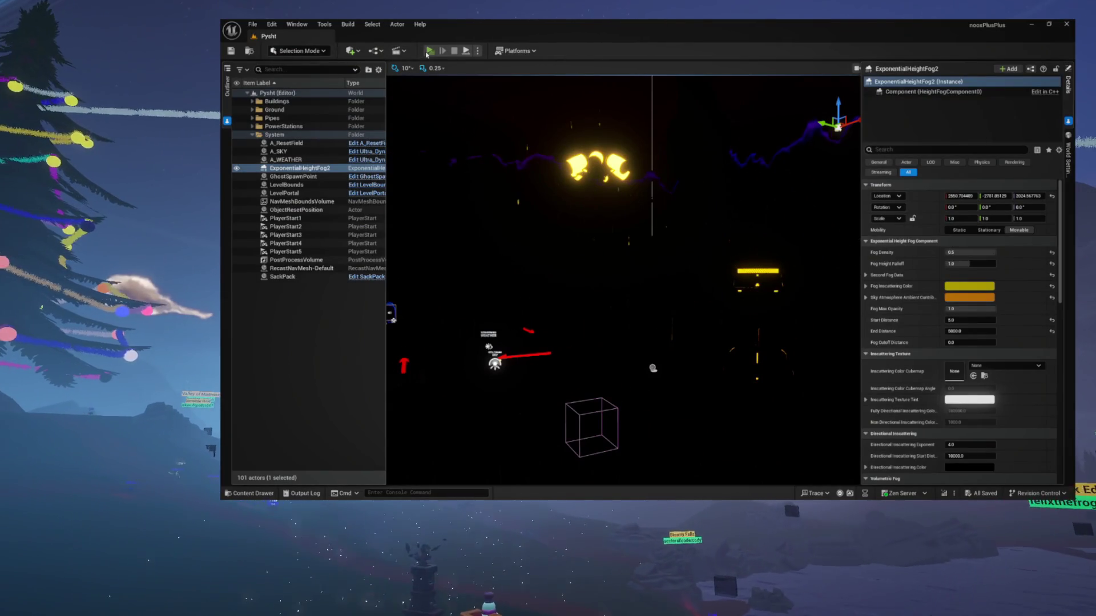
key(alt+p)
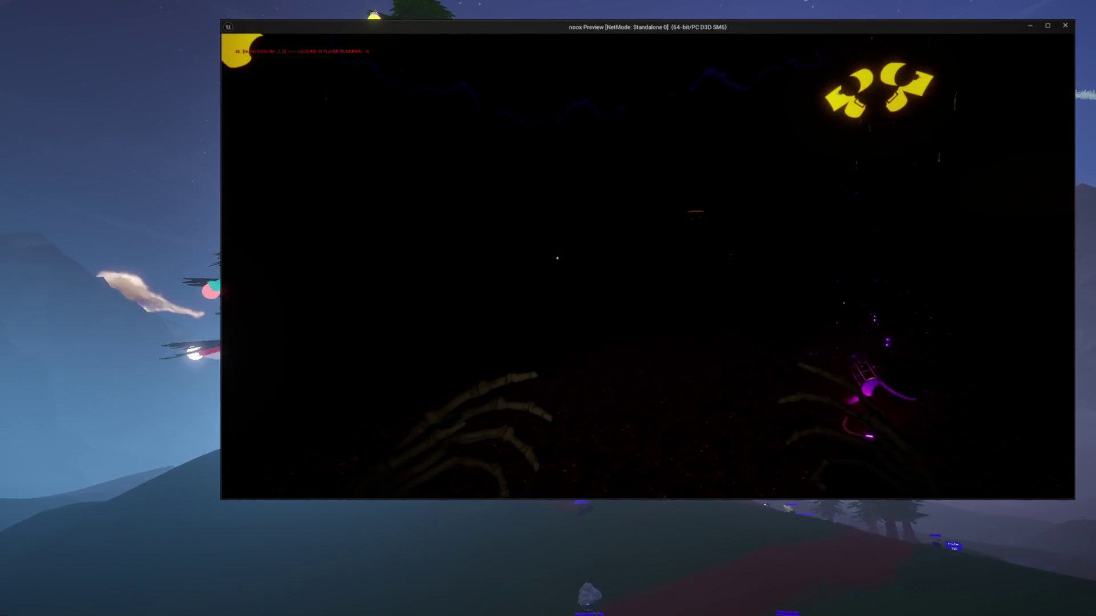
key(Escape)
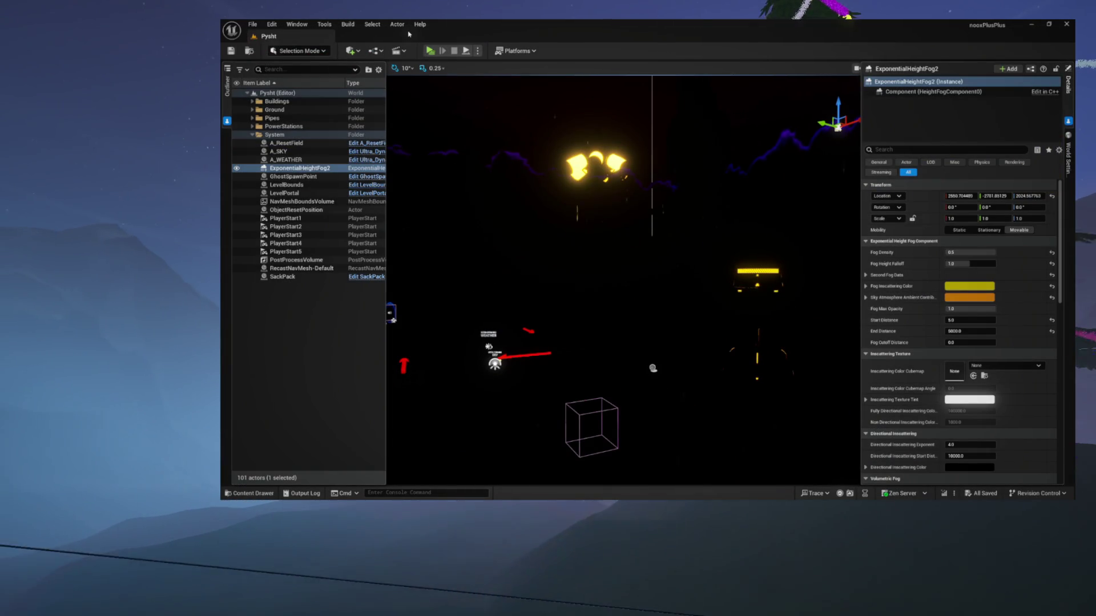
key(alt+p)
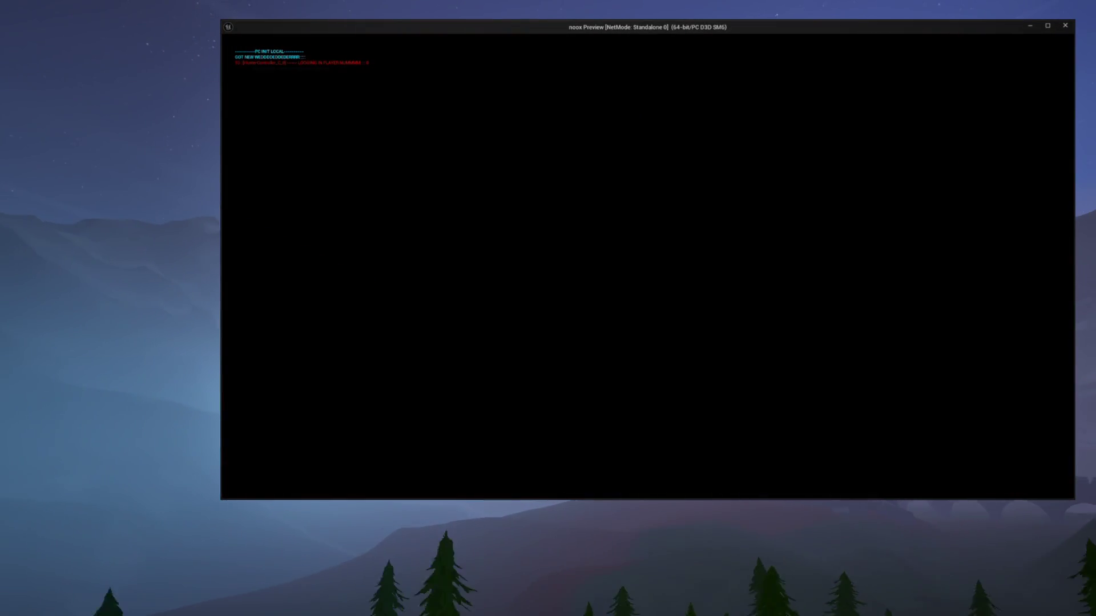
key(Escape)
key(alt+p)
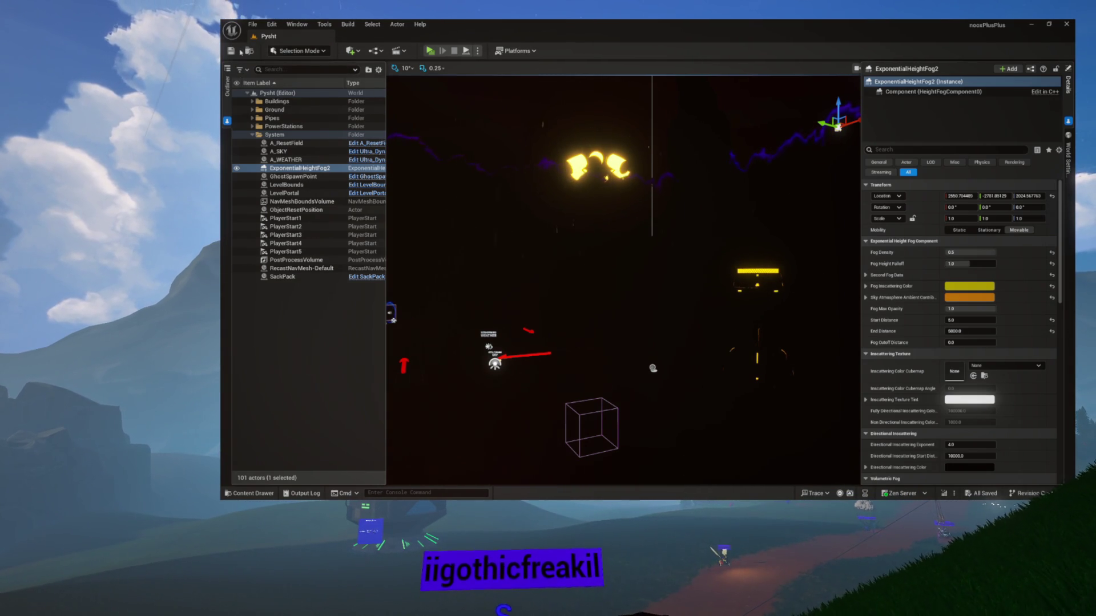
Load the PeyerateIsland level from the Content Drawer.
key(ctrl+space)
key(Return)
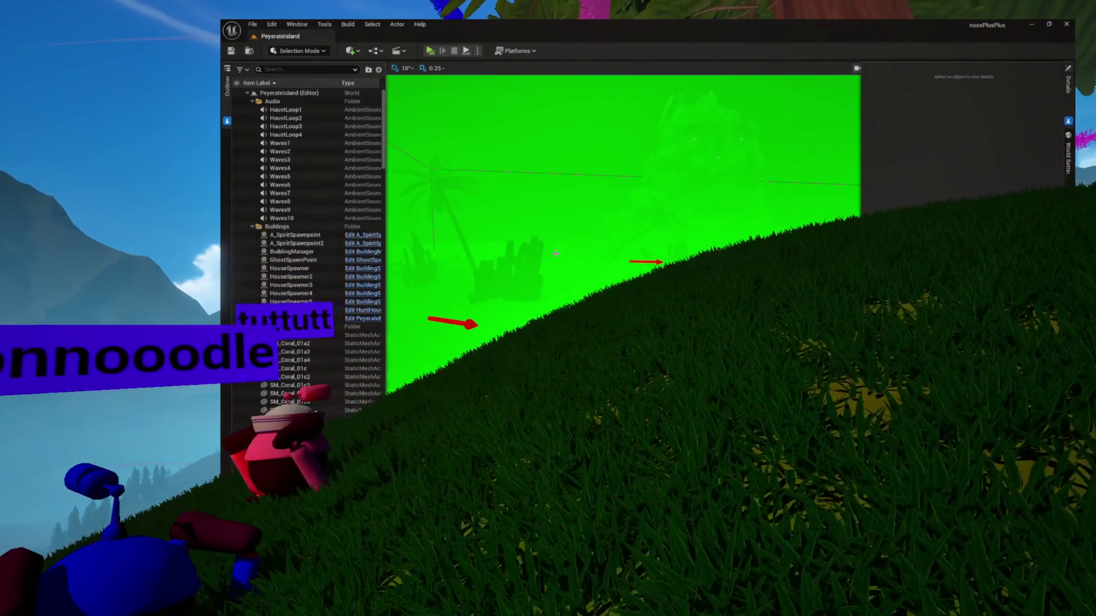
Expand the System folder in the Outliner and select the ExponentialHeightFog actor.
click(246, 93)
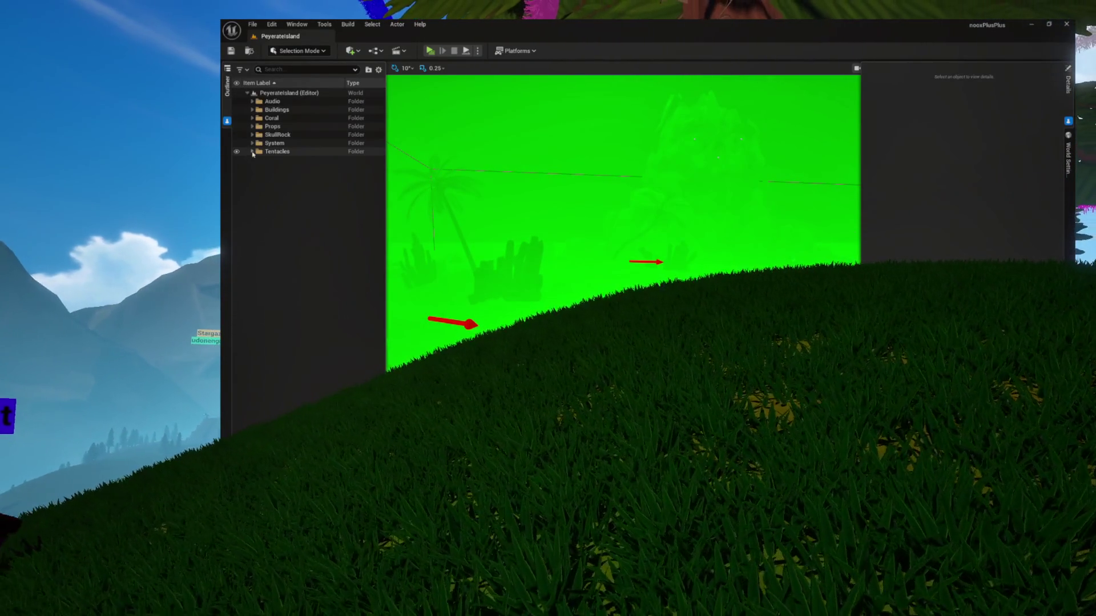
click(252, 143)
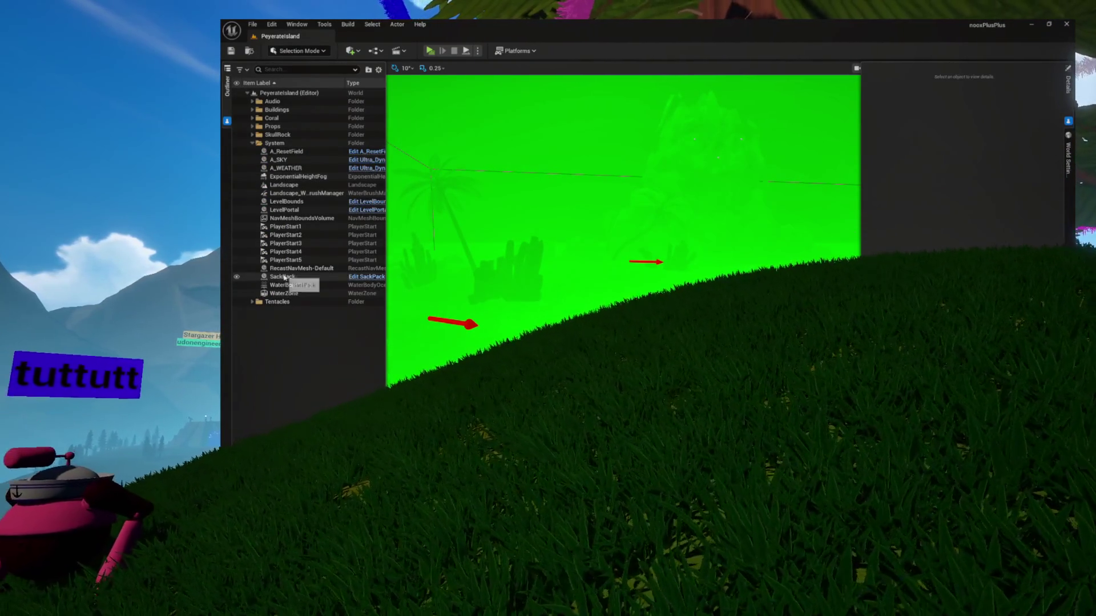
click(285, 278)
click(286, 285)
click(288, 169)
click(289, 177)
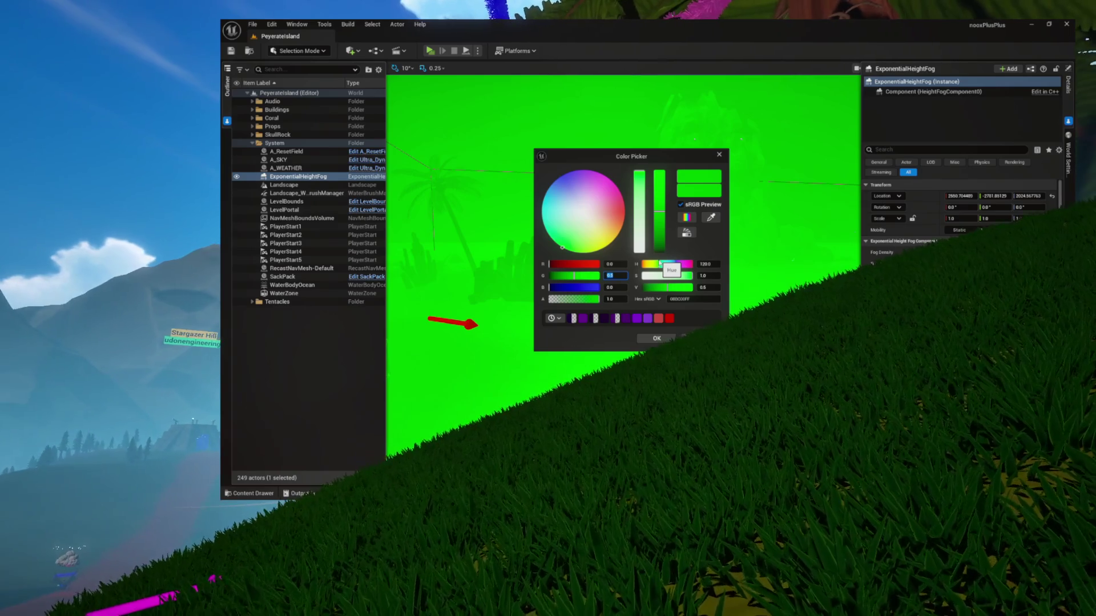
Set the height fog colour to dark green with G 0.1.
key(Return)
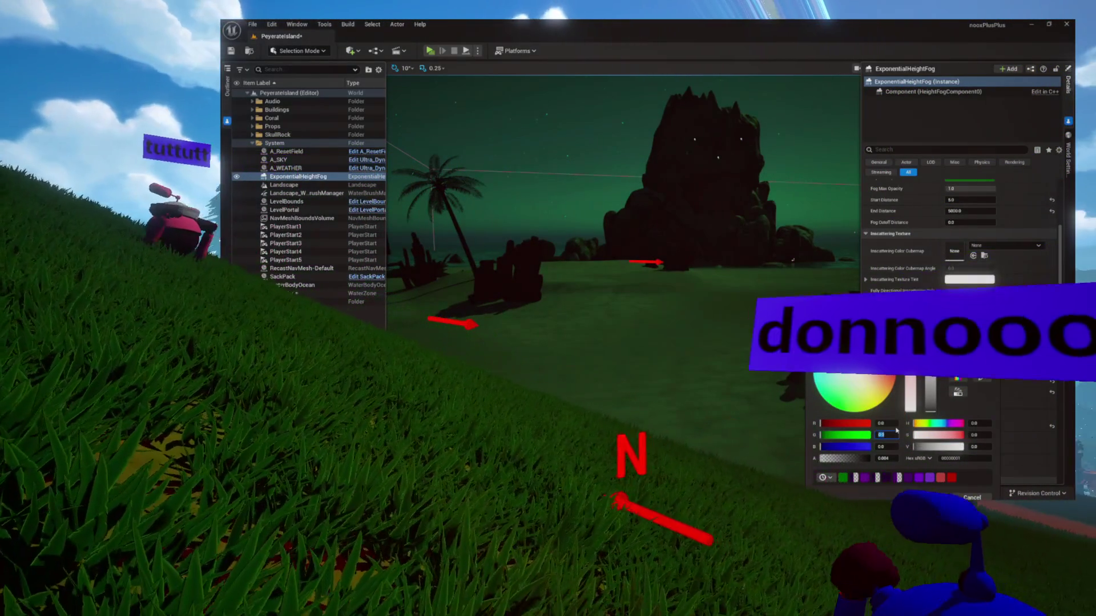
text(.1)
mouse_move(870, 312)
mouse_down()
mouse_move(798, 196)
mouse_move(663, 149)
mouse_up()
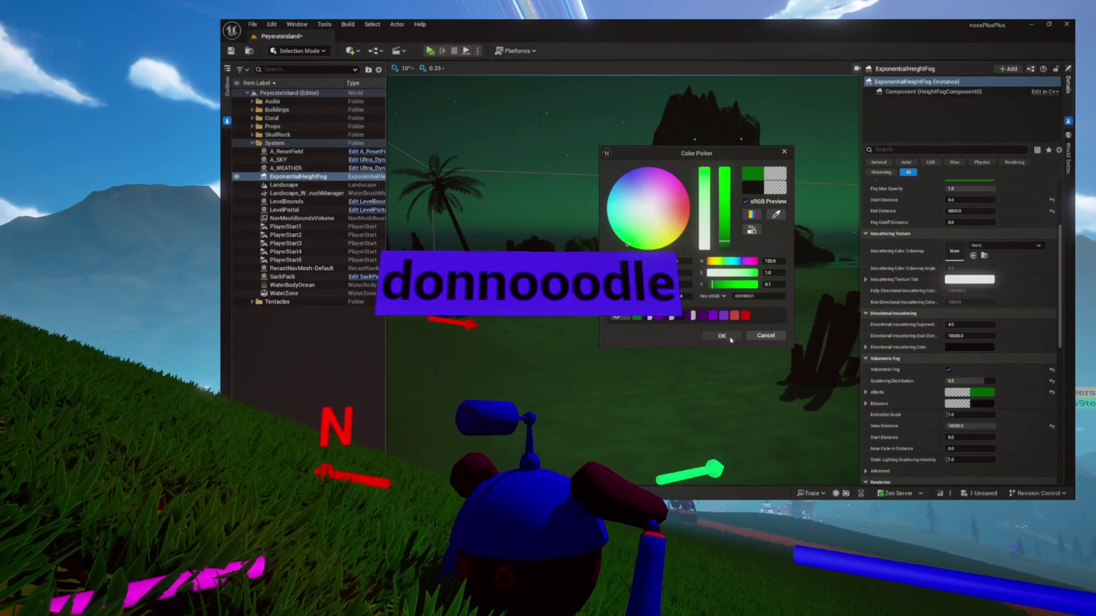
click(724, 336)
Tint the volumetric fog colour green too, save the level, and launch a standalone preview.
click(965, 403)
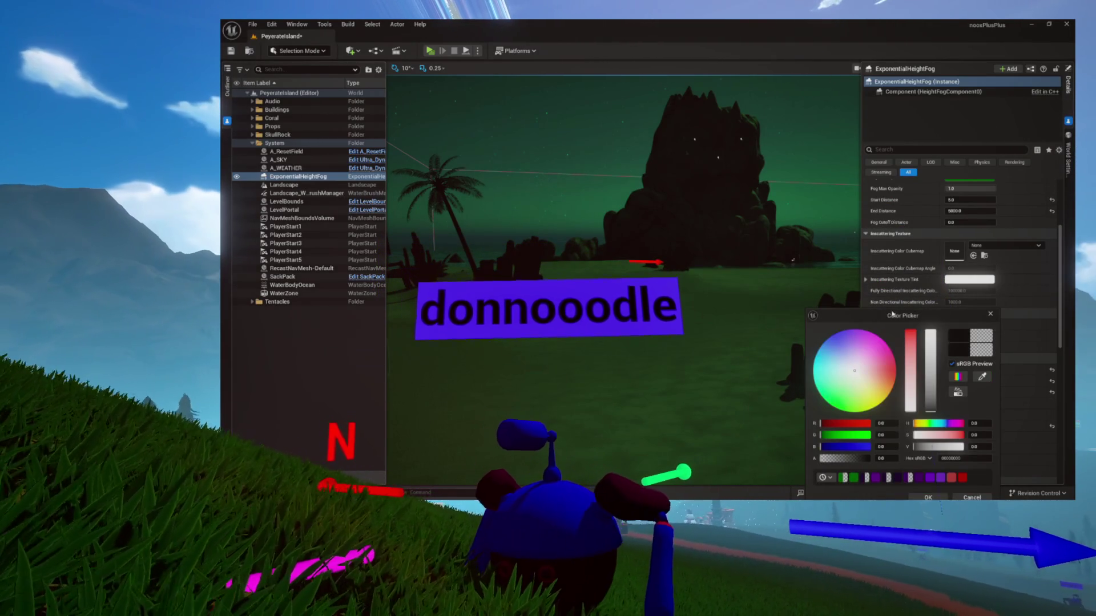
mouse_move(893, 314)
mouse_down()
mouse_move(693, 184)
mouse_move(594, 169)
mouse_up()
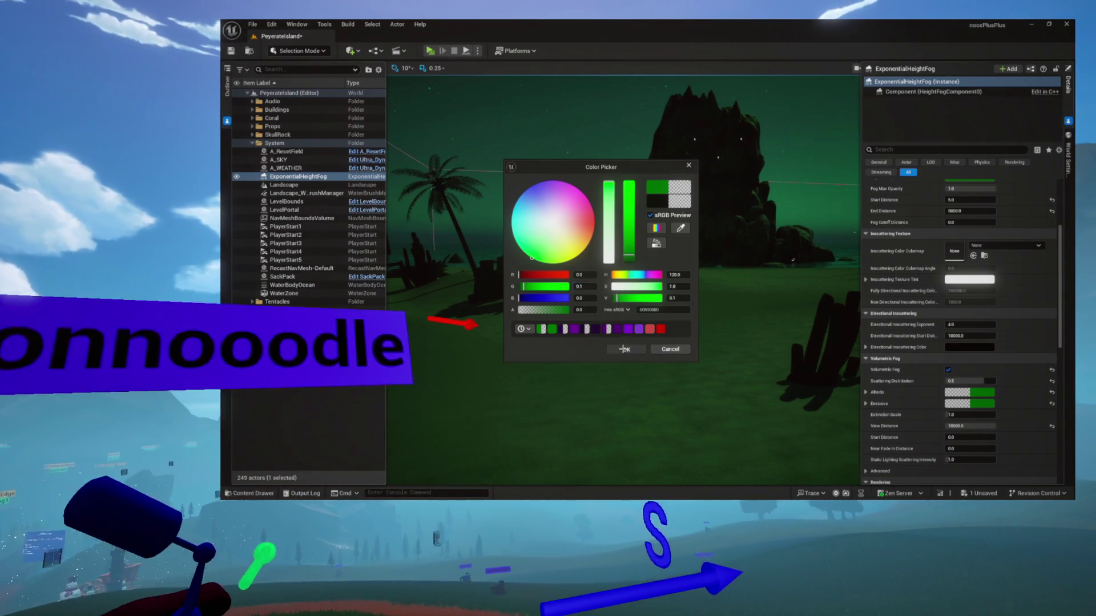
key(Escape)
click(234, 52)
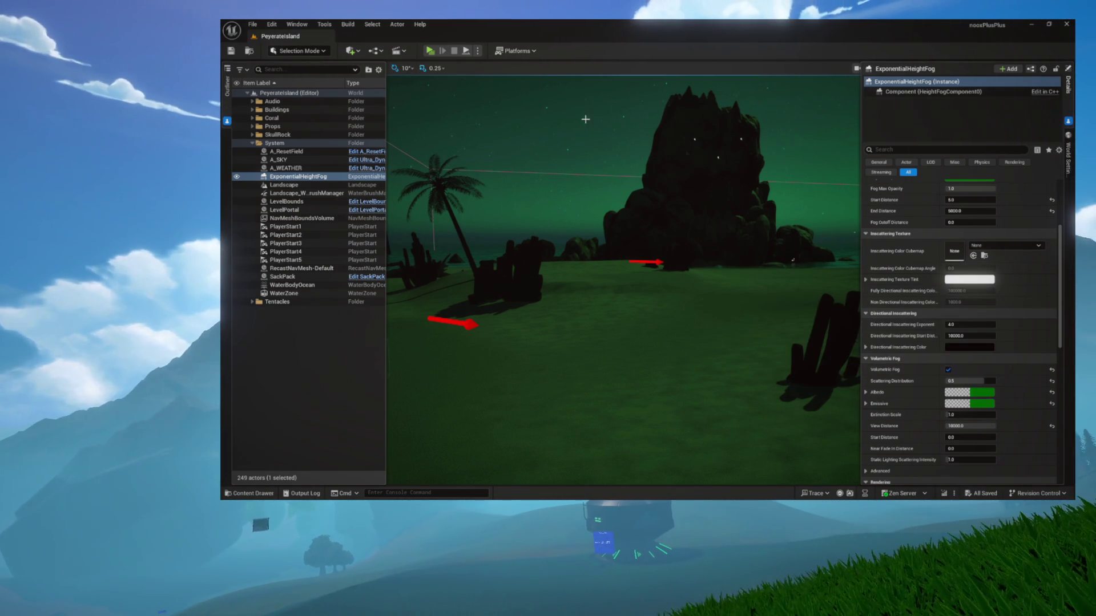
click(429, 54)
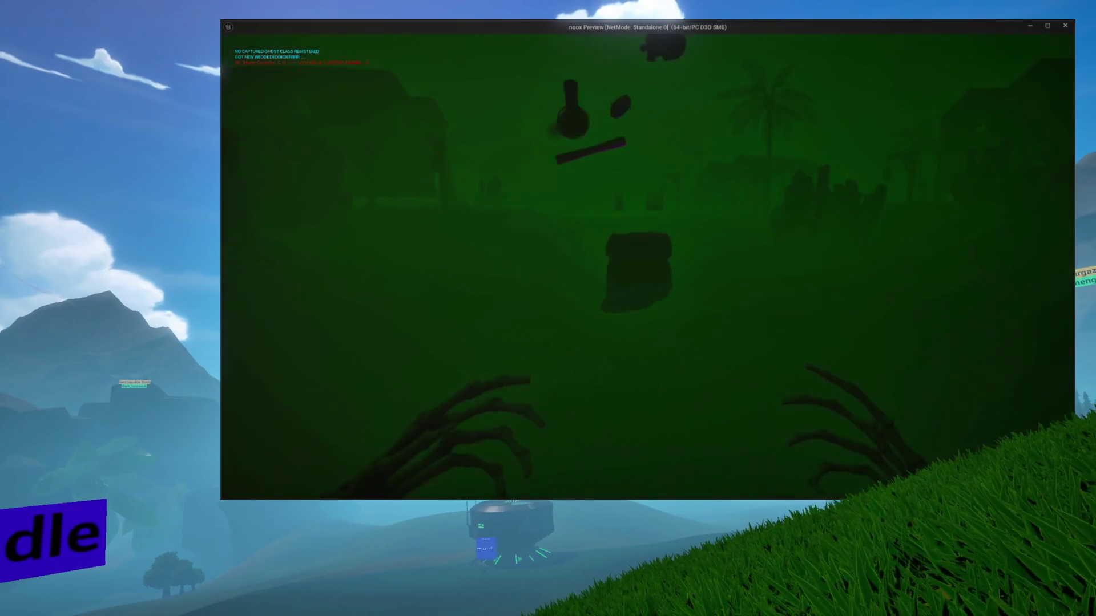
key(Escape)
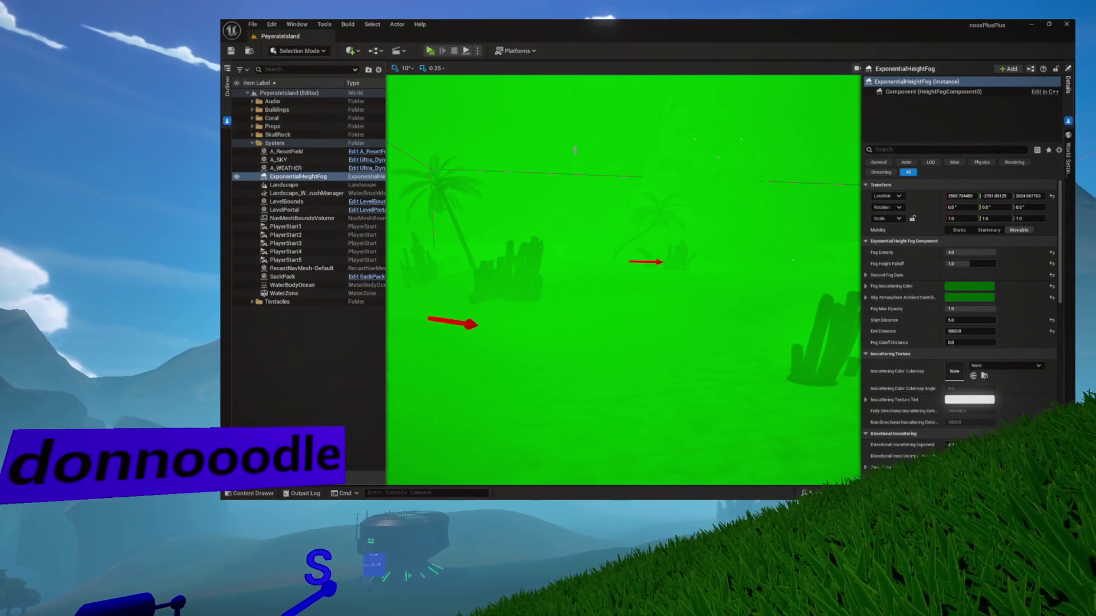
Set A_SKY's Sky Light Intensity to 0.05, save the level, and close the preview.
click(298, 161)
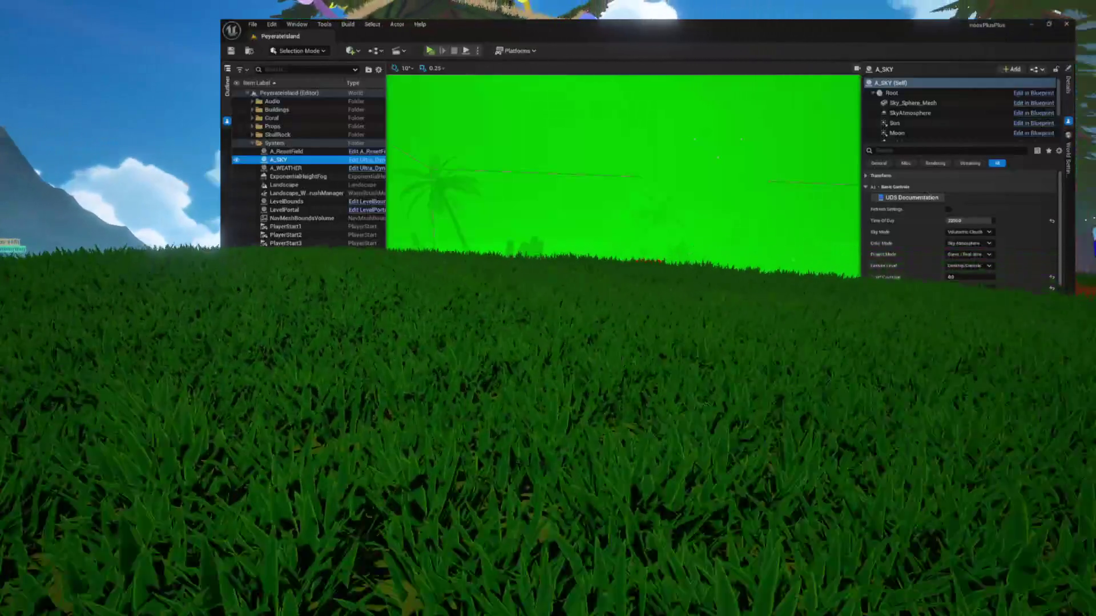
scroll(959, 239, down, 10)
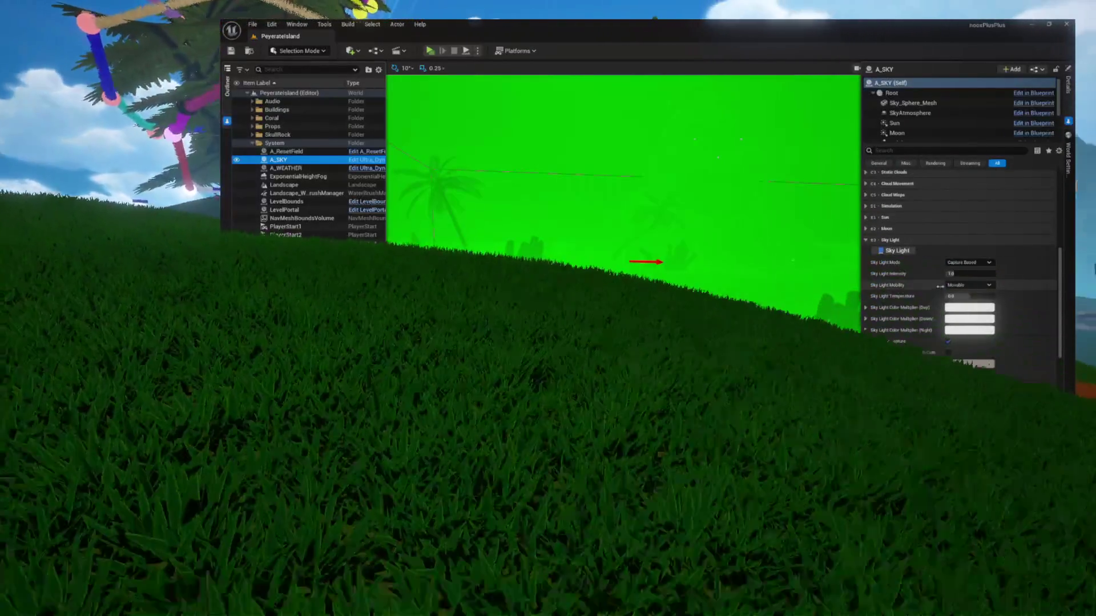
scroll(942, 276, down, 2)
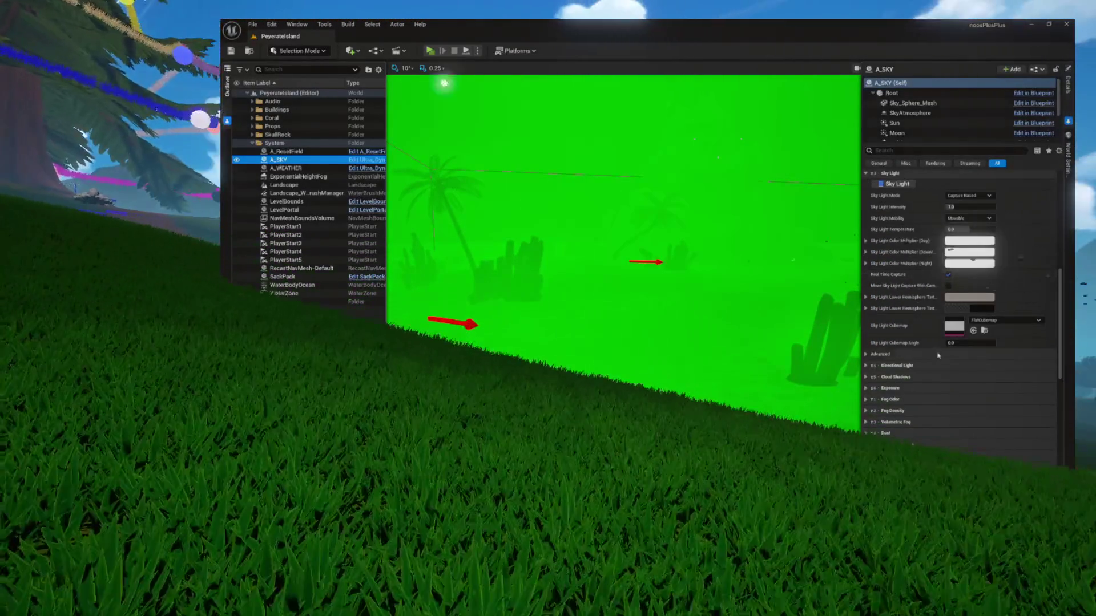
scroll(930, 286, up, 2)
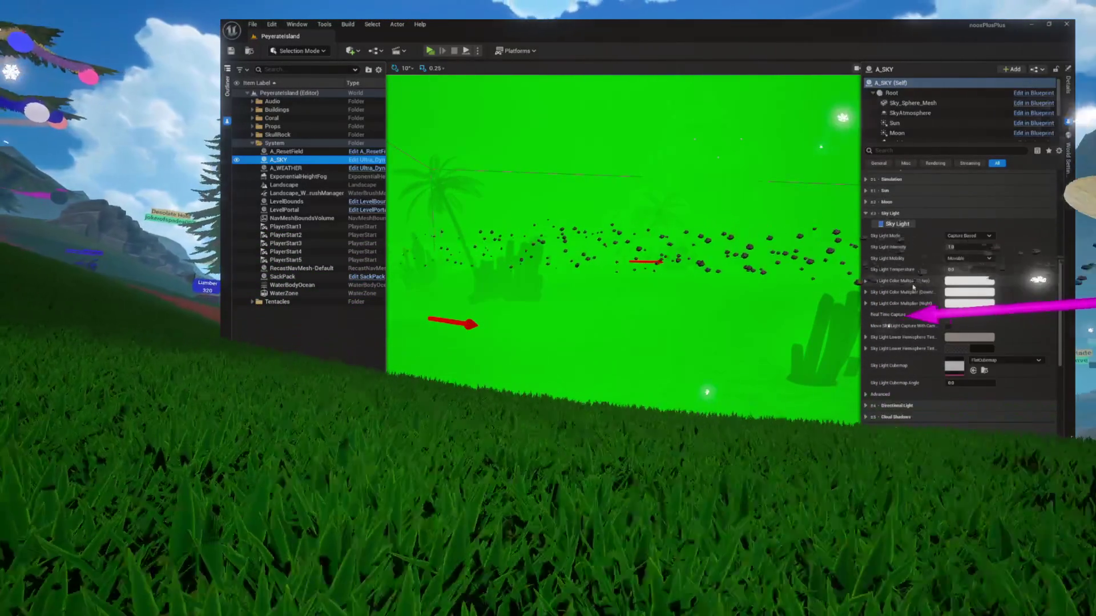
scroll(936, 274, down, 1)
click(965, 247)
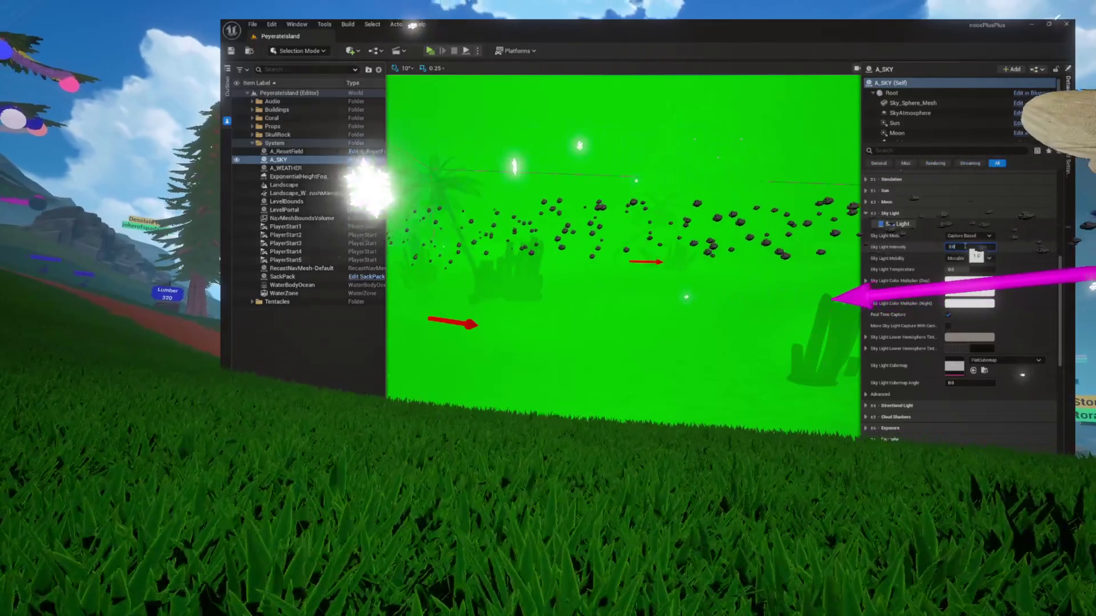
text(0.05)
key(Return)
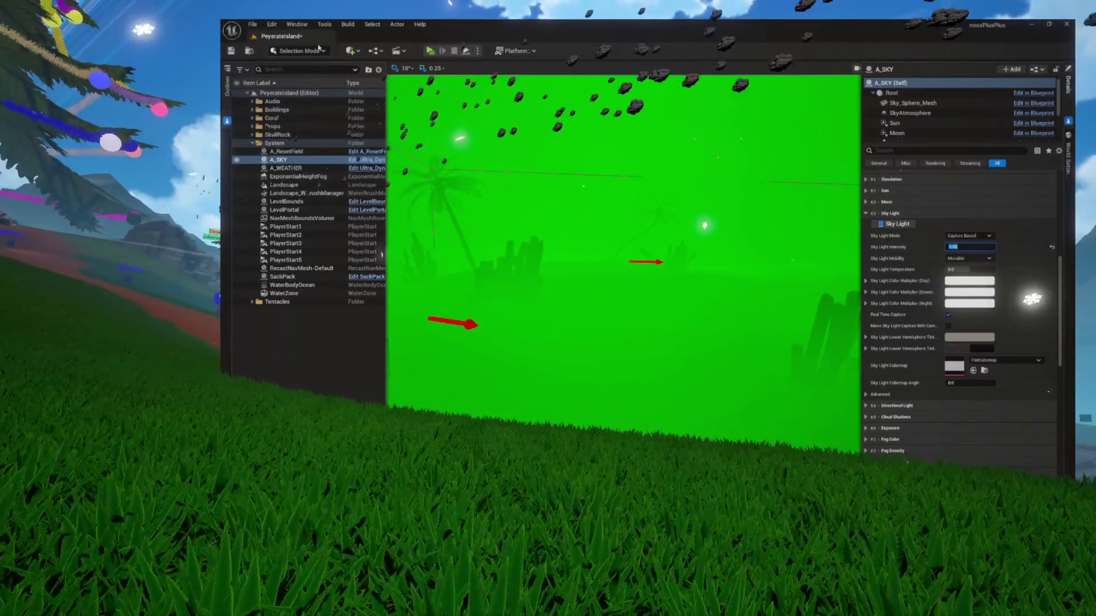
key(ctrl+s)
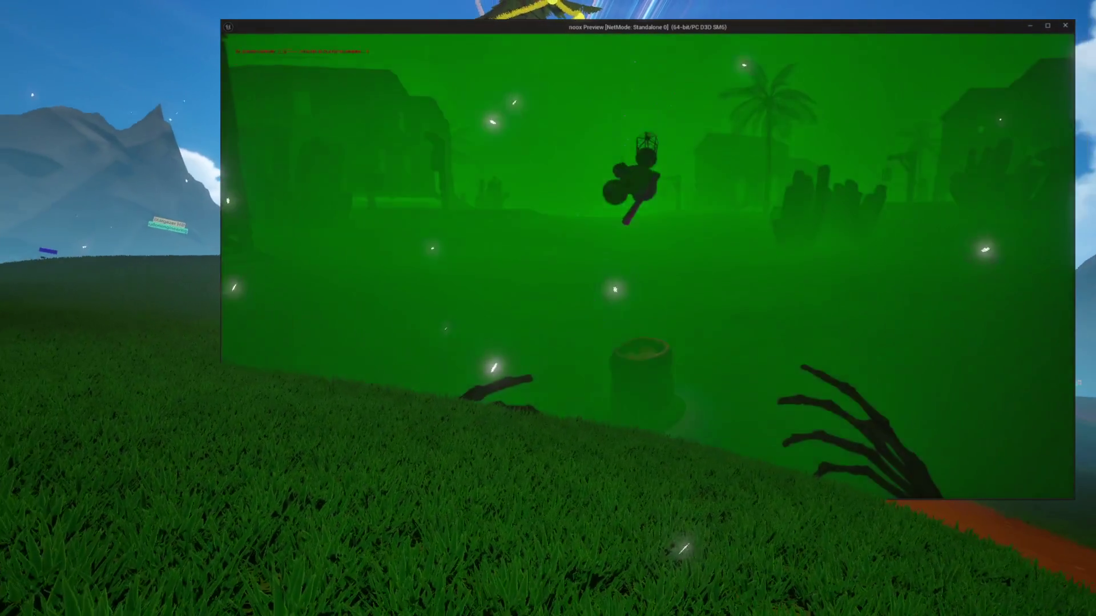
key(Escape)
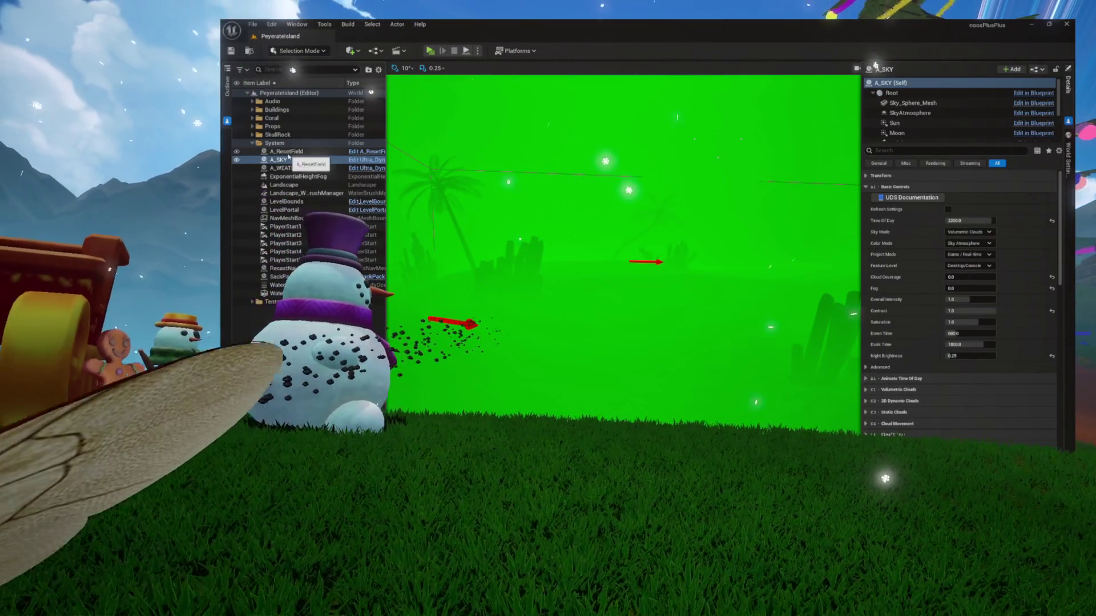
Lower the ExponentialHeightFog's Volumetric Fog Emissive green to 0.01 and save the level.
click(288, 177)
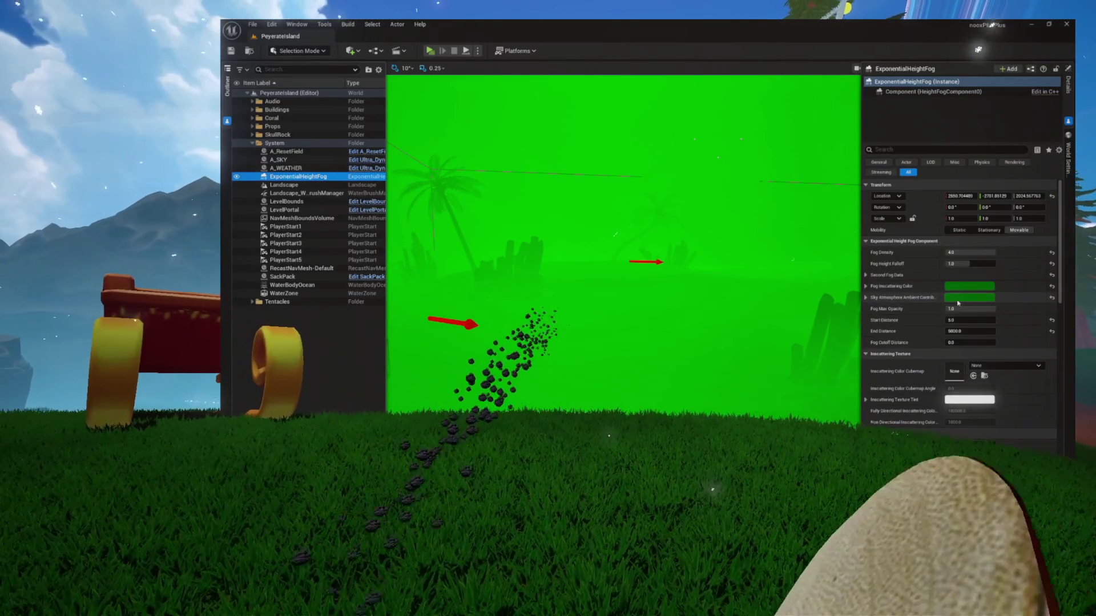
scroll(953, 309, down, 5)
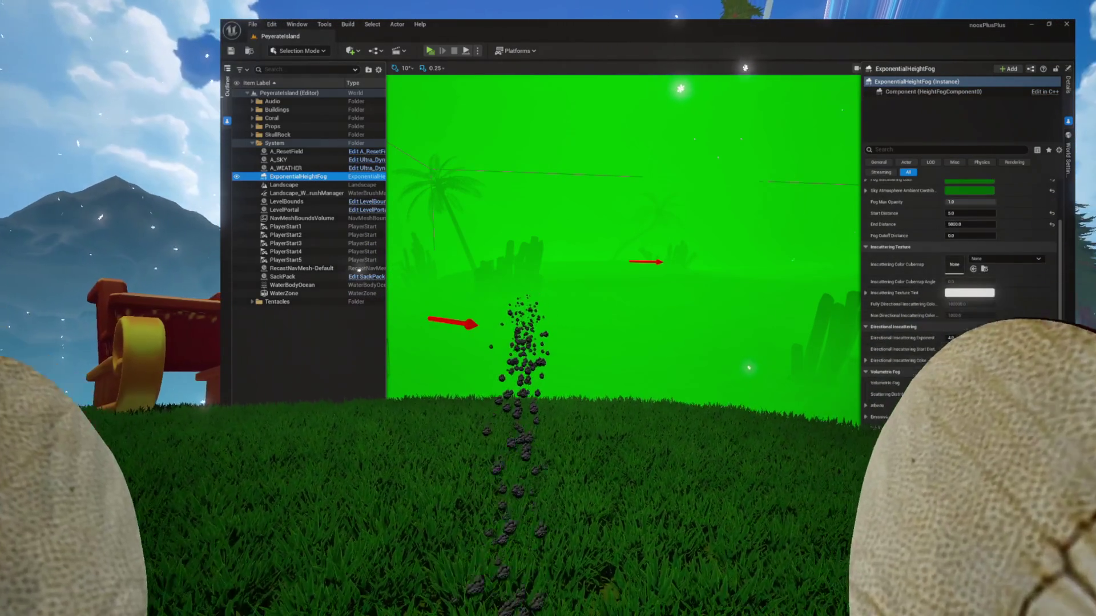
click(962, 419)
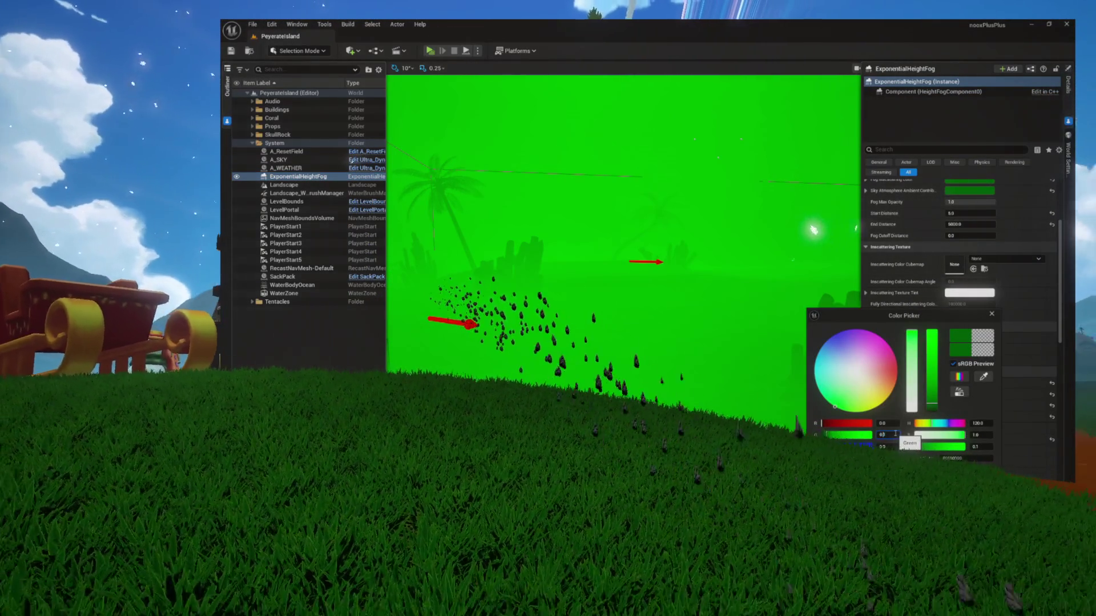
text(.01)
key(Return)
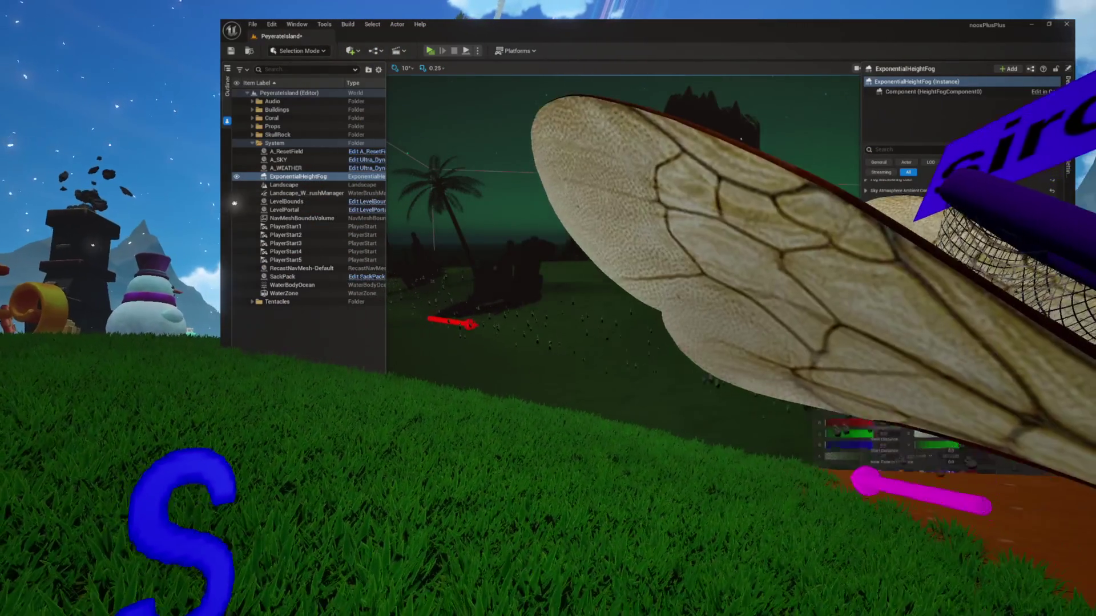
click(437, 138)
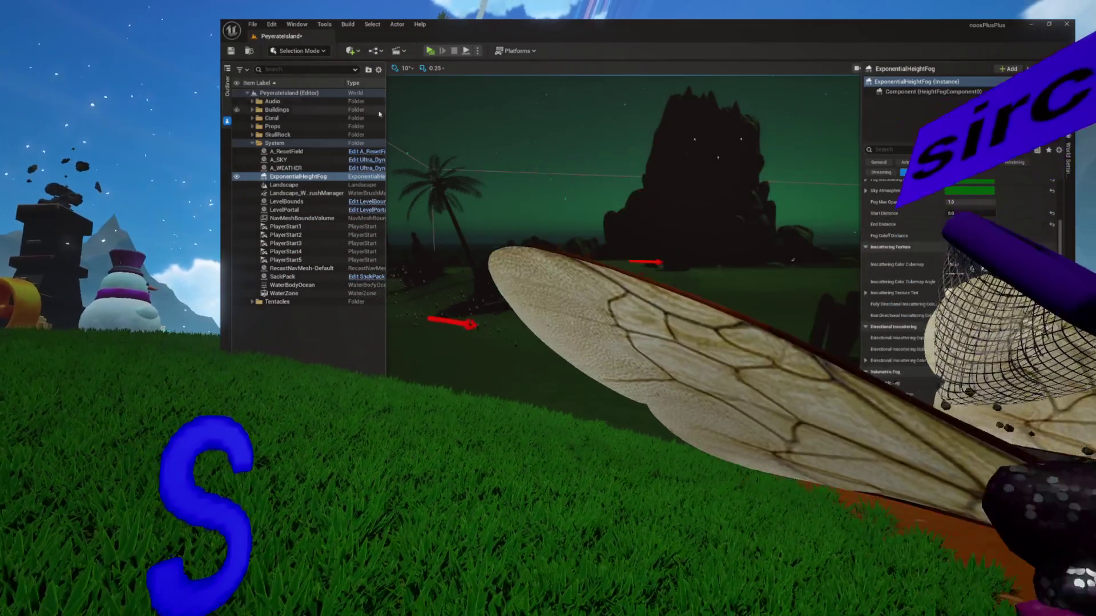
key(ctrl+s)
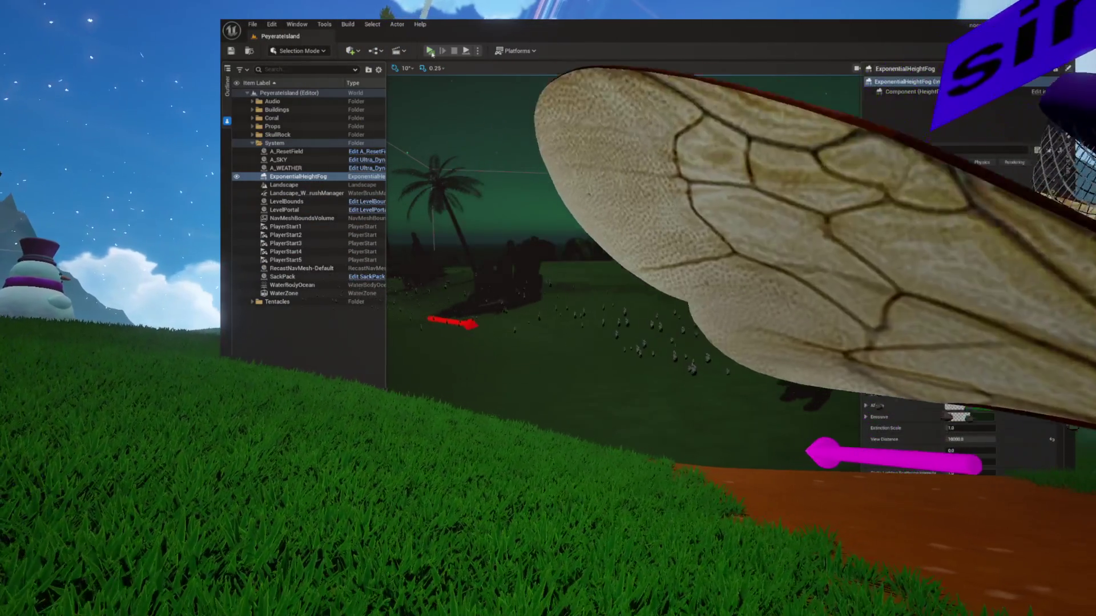
Preview the result, then drop the emissive green to 0.001 and preview again.
click(431, 51)
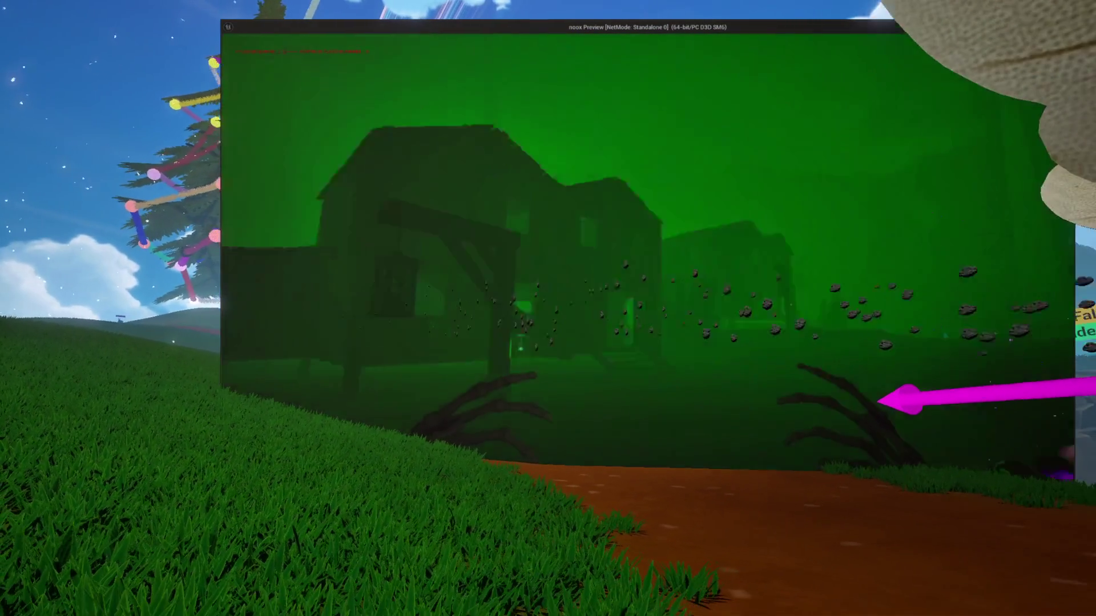
key(Escape)
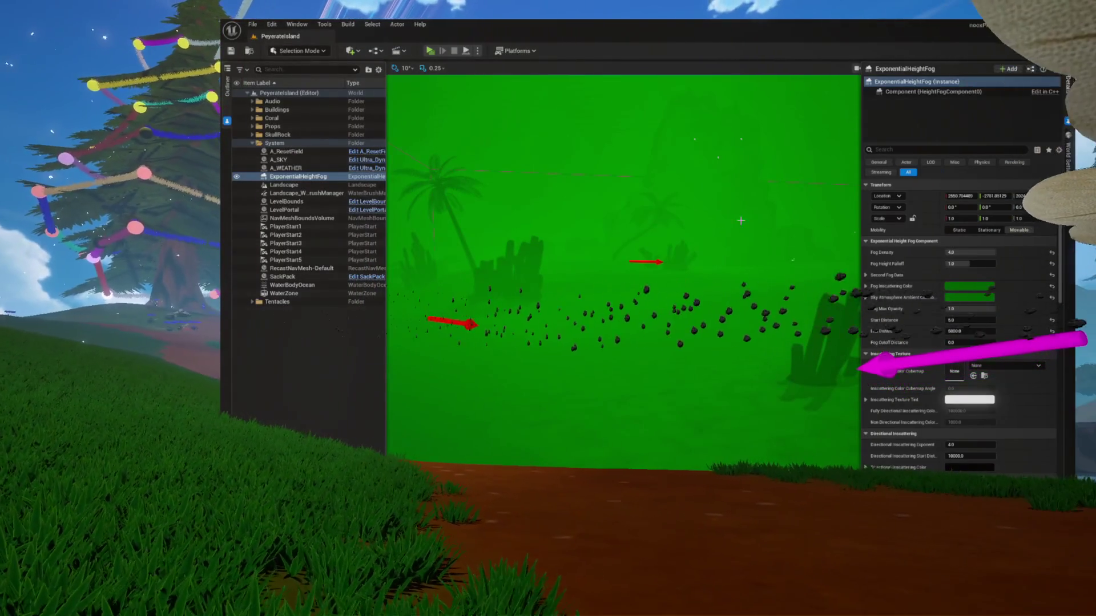
scroll(969, 390, down, 5)
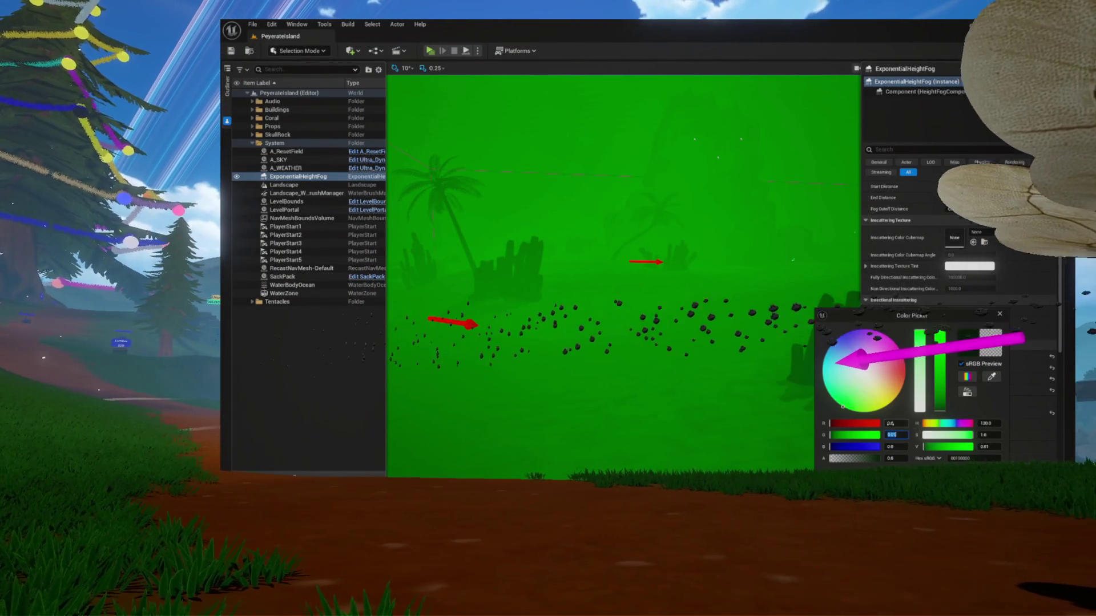
key(Return)
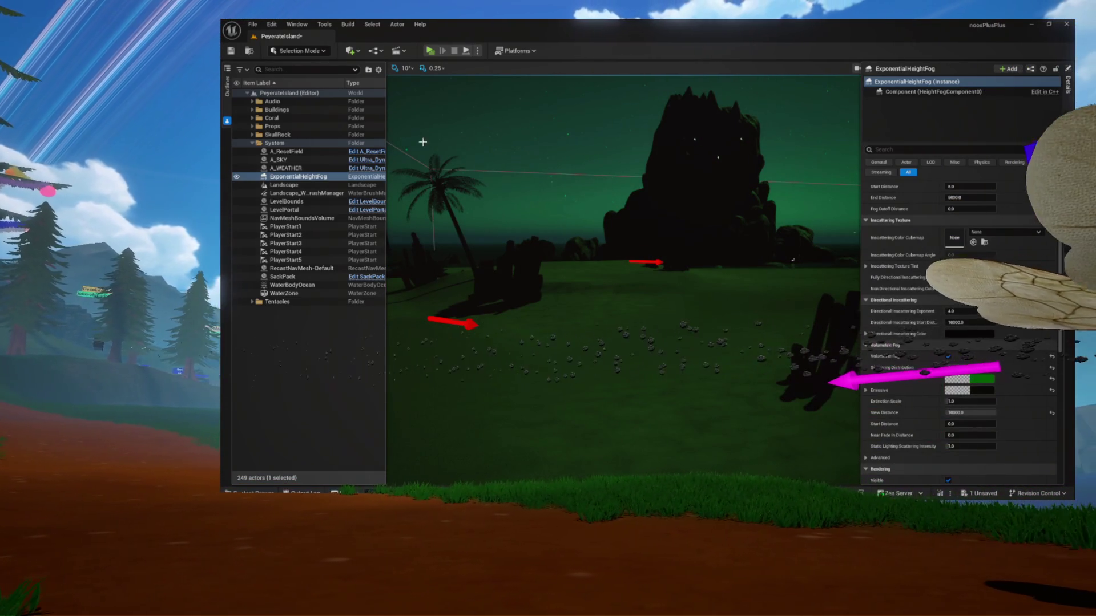
click(429, 51)
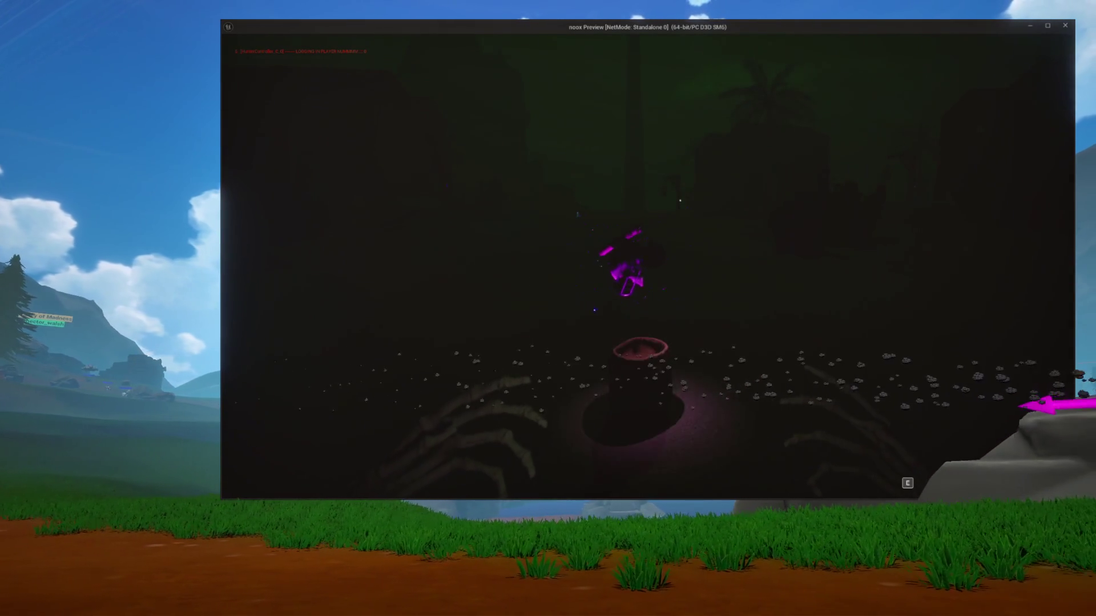
Walk forward in the noox preview, then close it and return to the fog settings.
key(w)
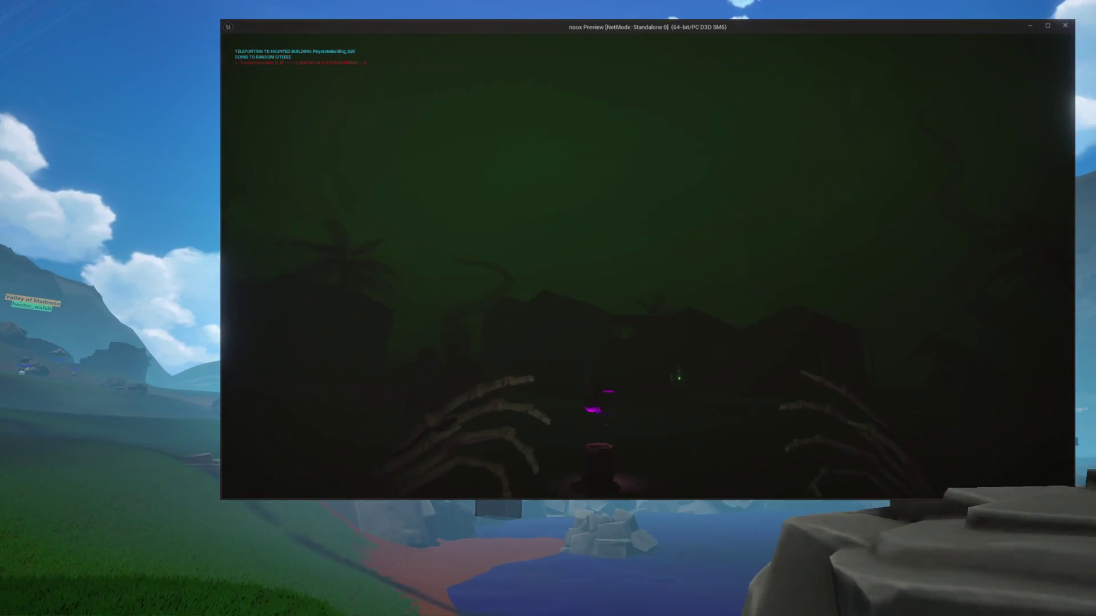
key(Escape)
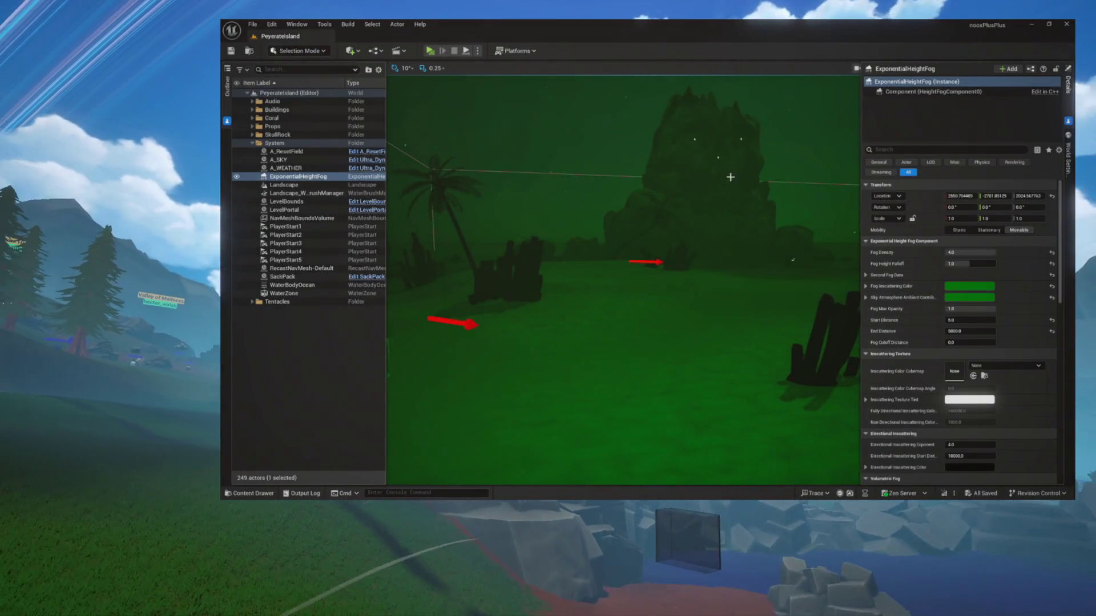
scroll(933, 393, down, 3)
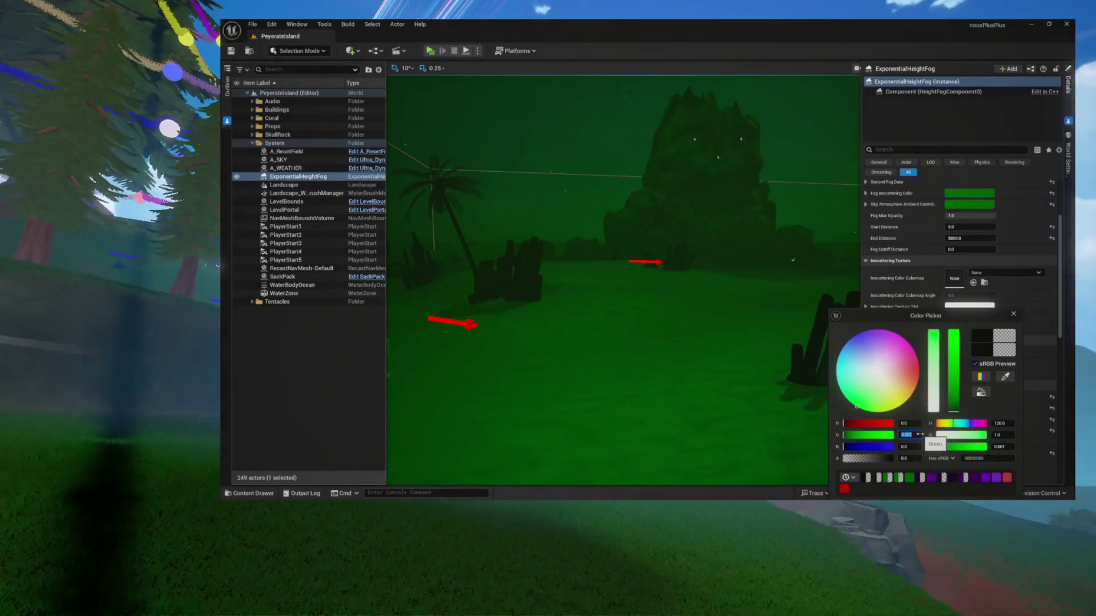
Raise the volumetric fog emissive green to 0.002, accept it, and launch a preview.
drag(919, 435, 919, 421)
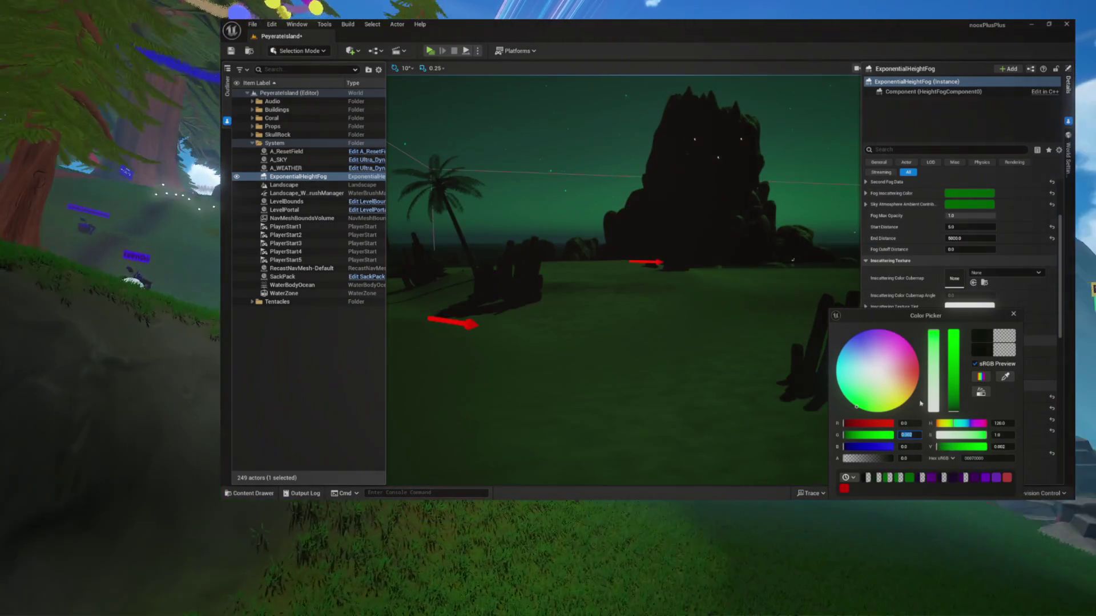
drag(925, 316, 697, 125)
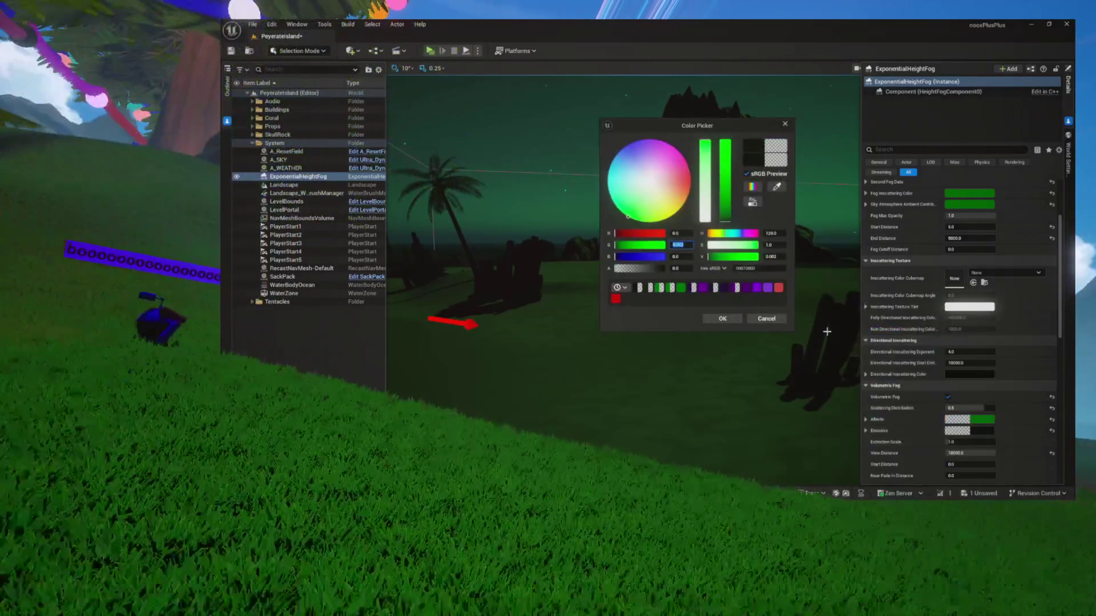
click(722, 319)
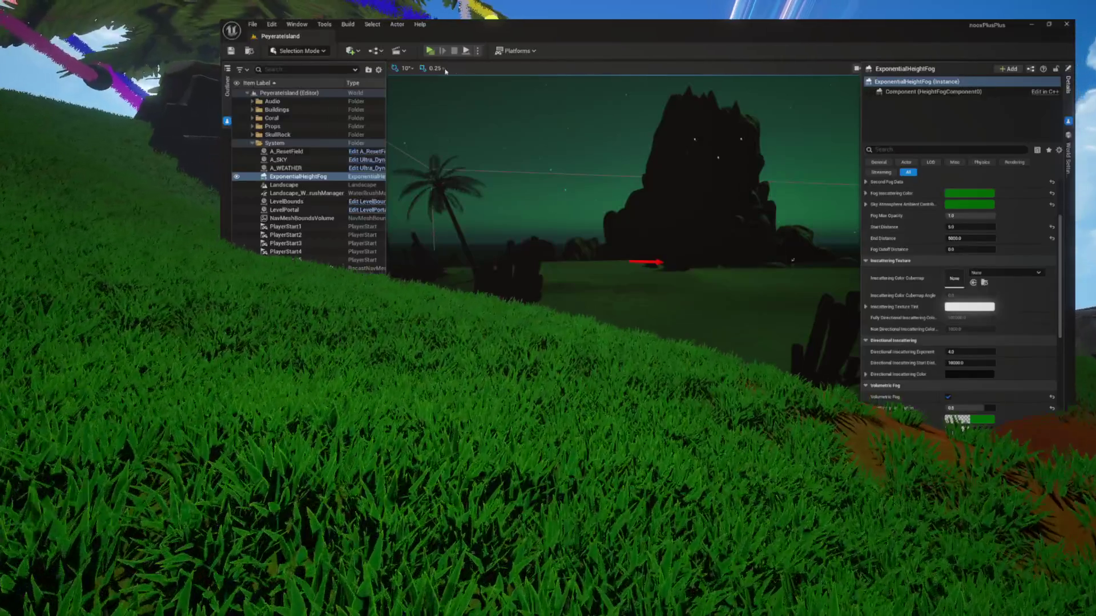
click(429, 50)
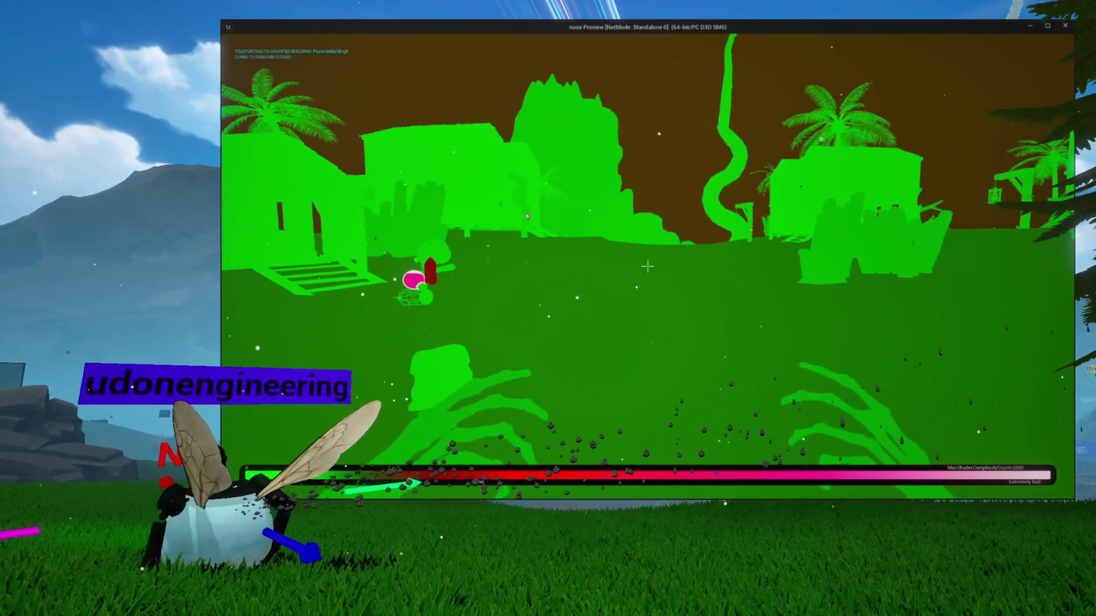
Toggle the preview between lit (F3) and shader complexity (F5) views, then close it.
key(F3)
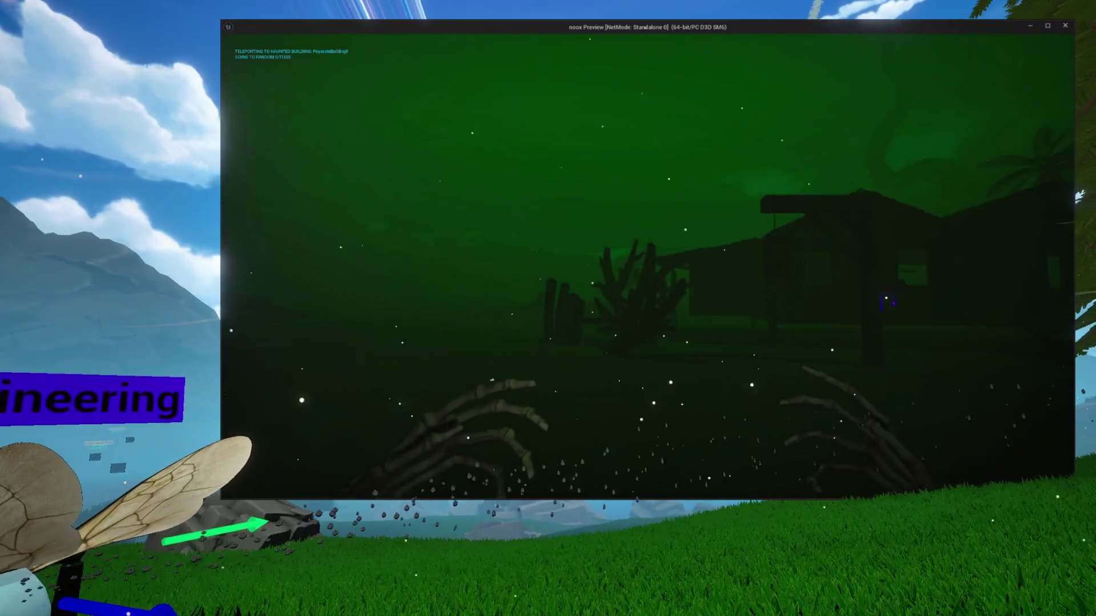
key(F5)
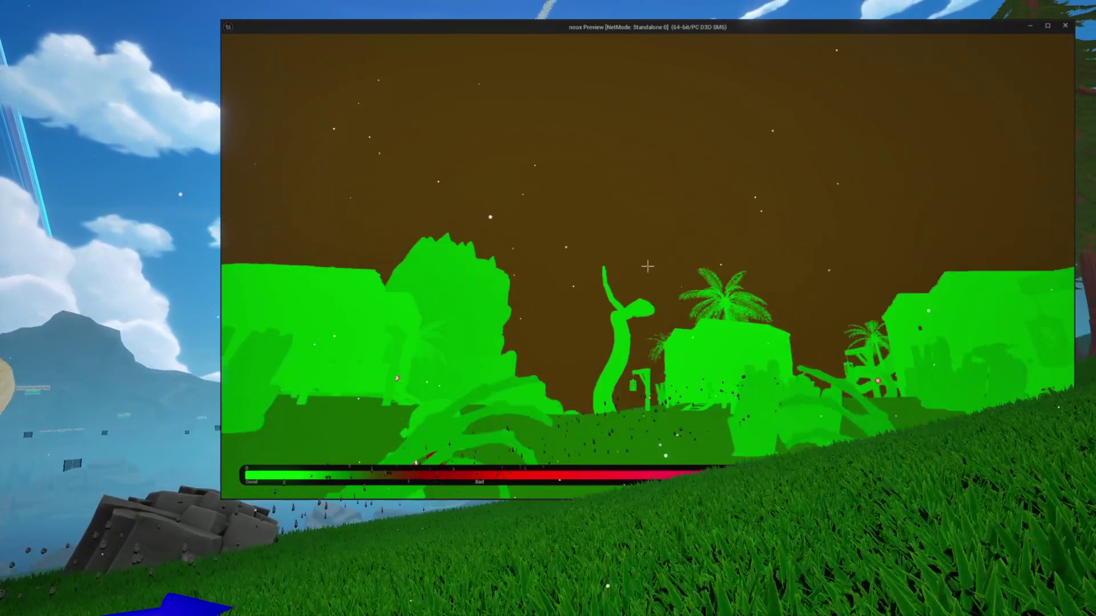
key(F3)
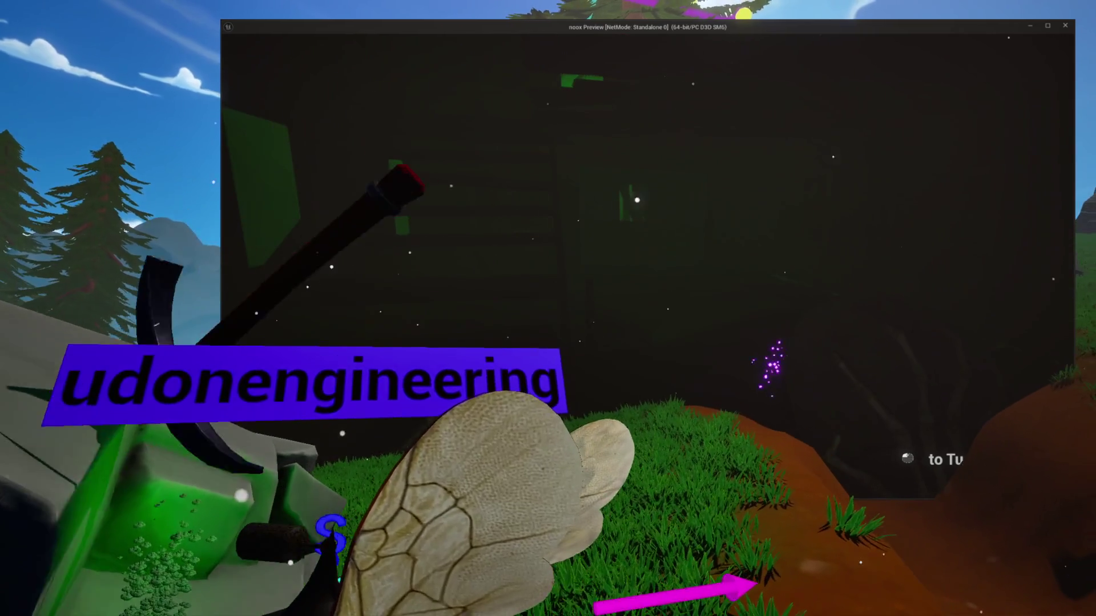
key(Escape)
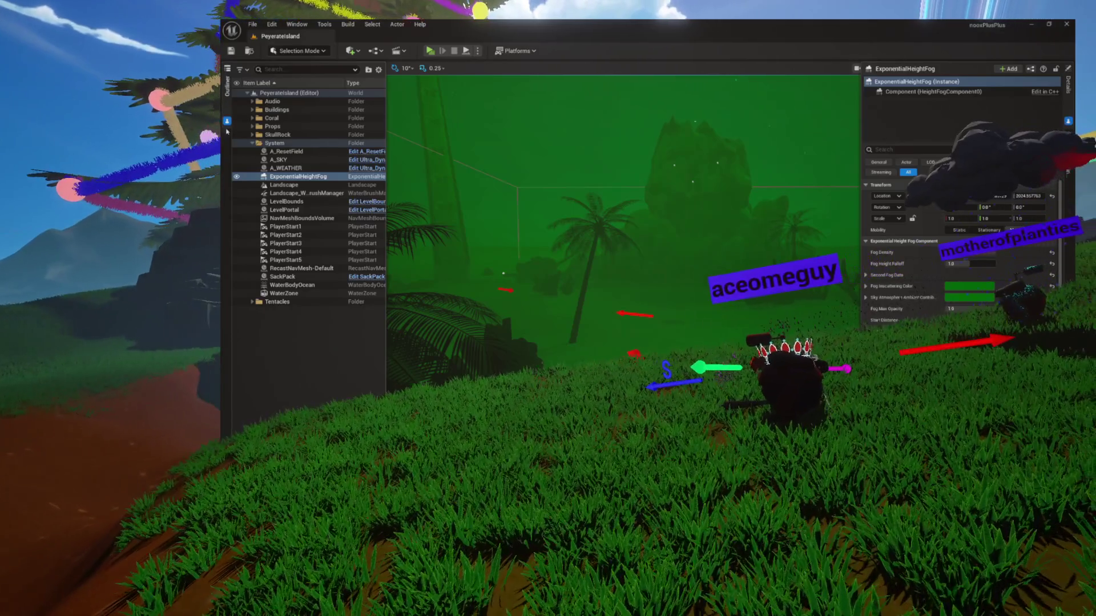
Test-play with A_SKY selected, then set its Night Brightness to 0.25 and play-test again.
click(279, 159)
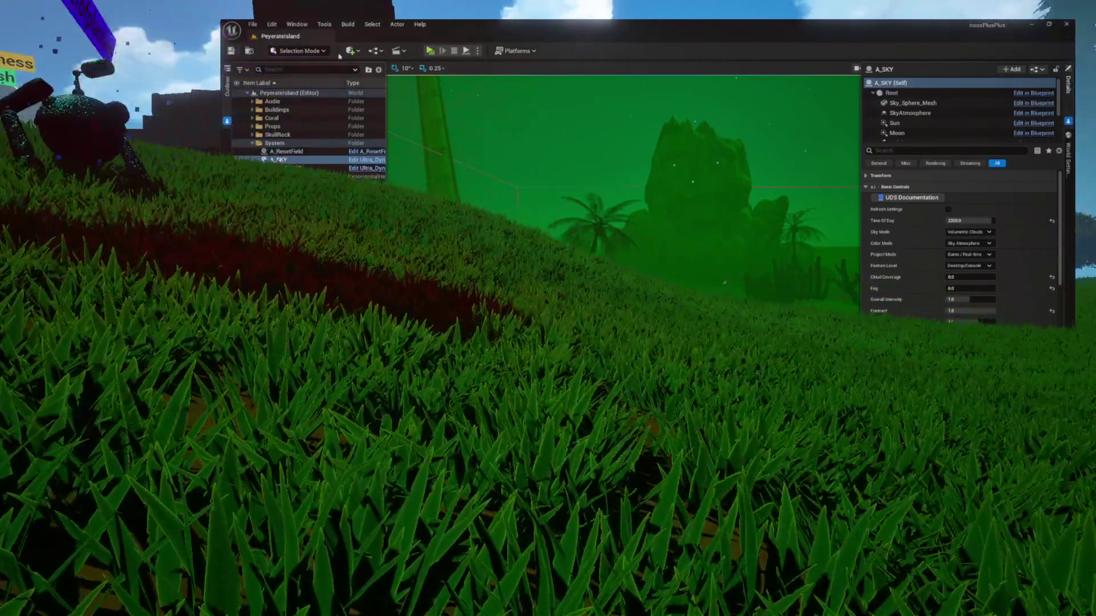
click(430, 51)
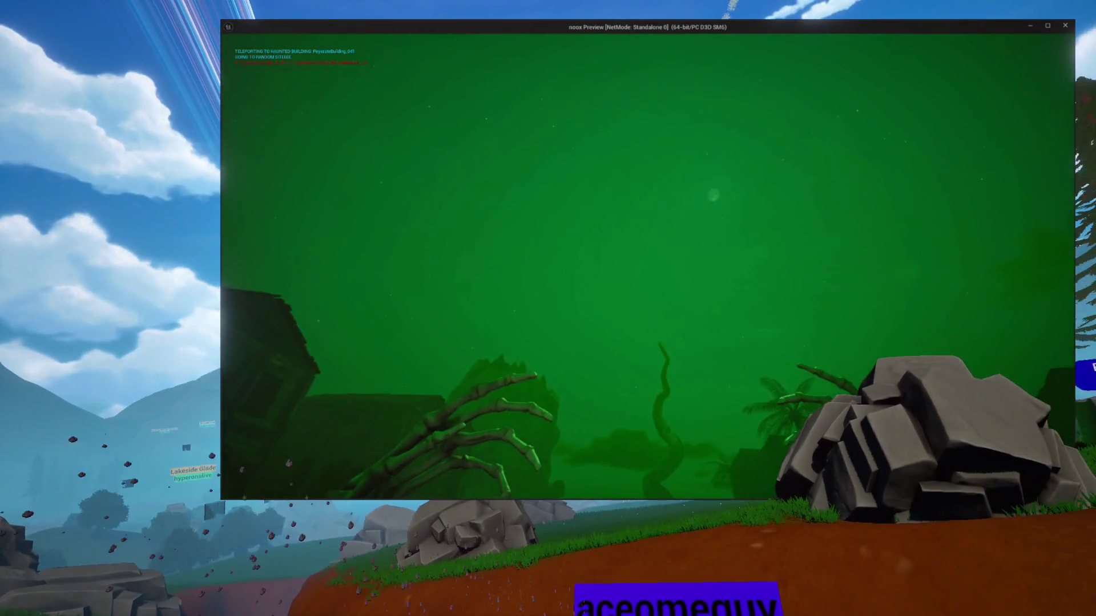
key(Escape)
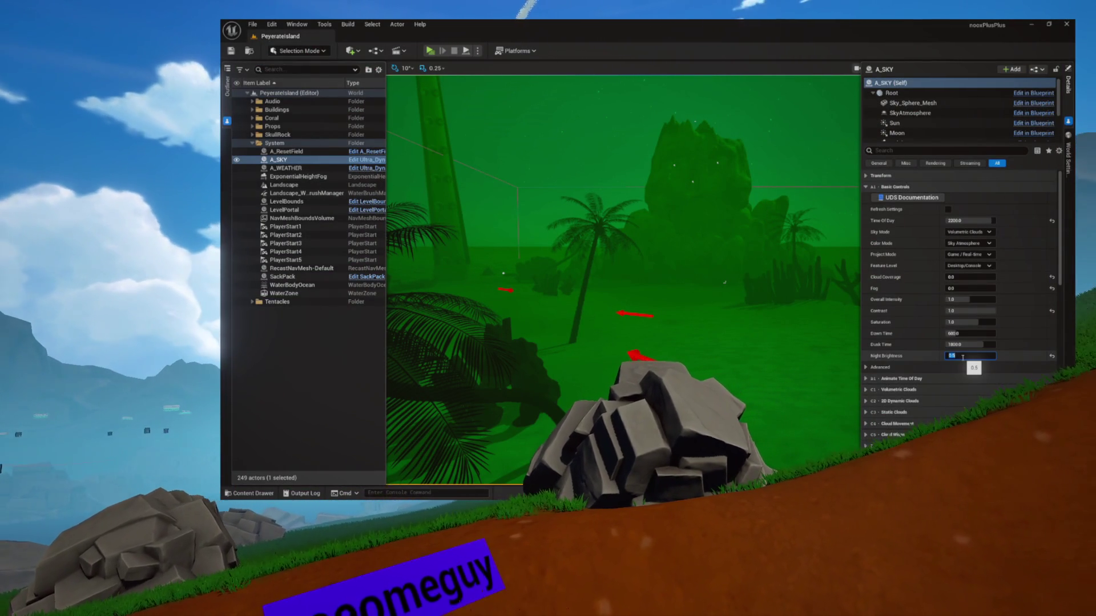
text(5)
key(Return)
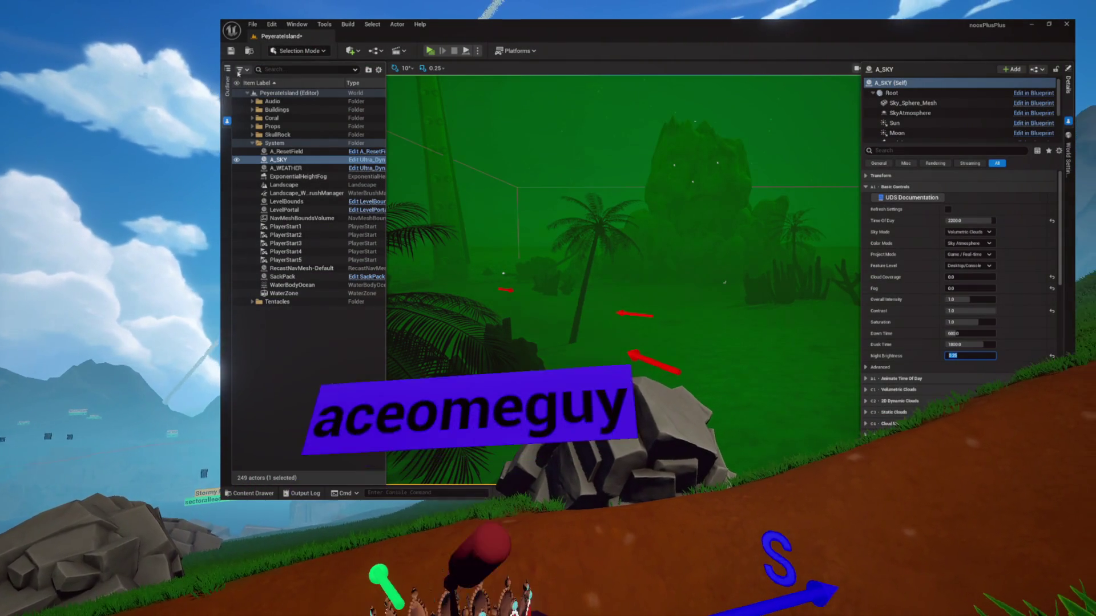
click(431, 52)
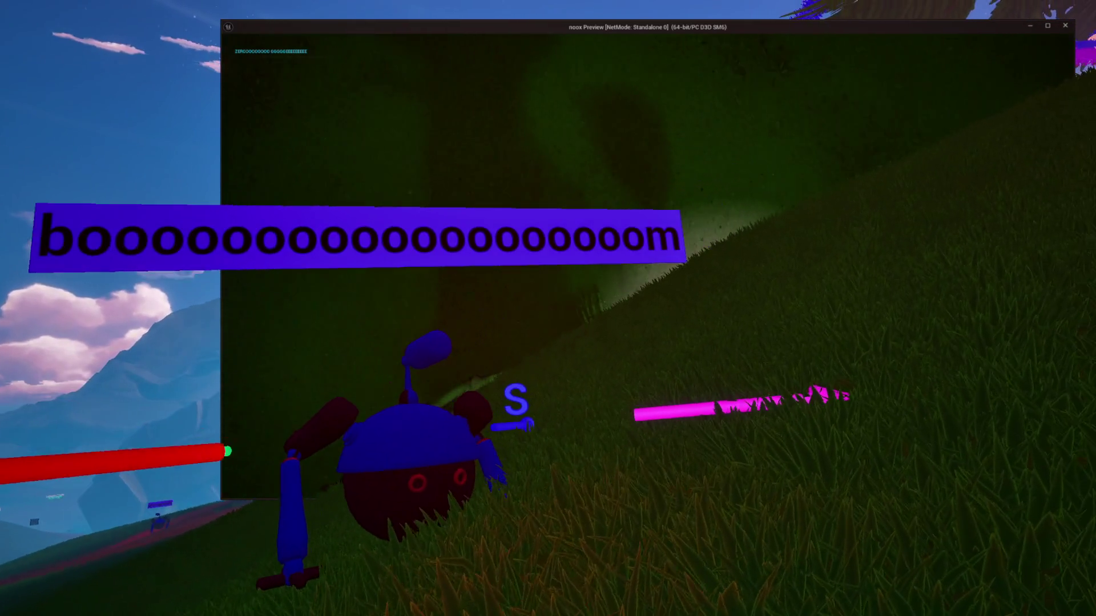
End the play-test of the green night look and return to the level editor.
key(Escape)
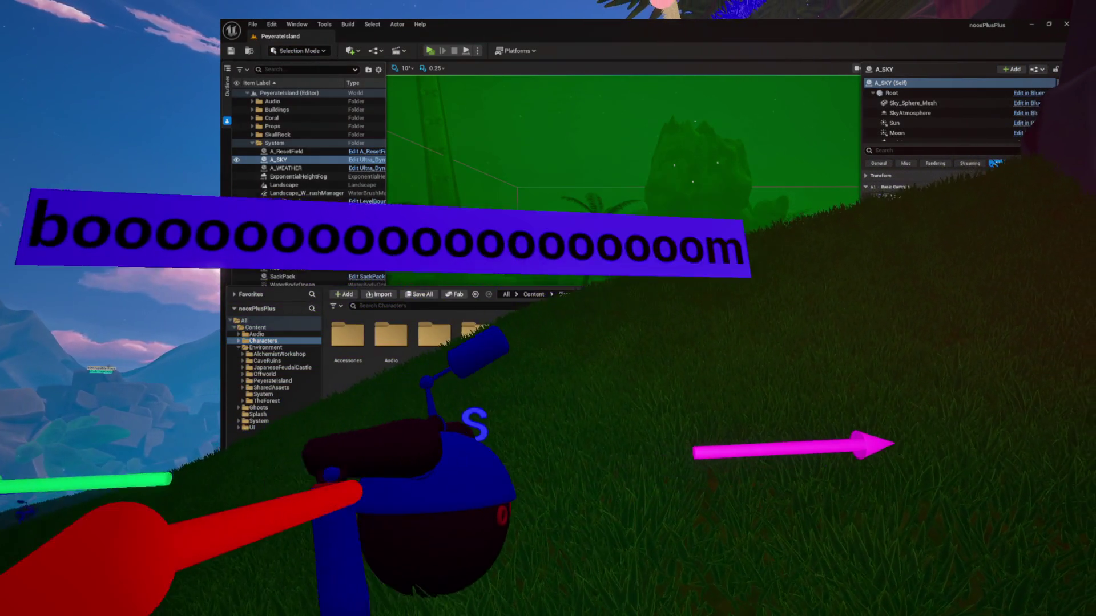
Switch to the GhostHunter blueprint and browse its EventGraph to the Tick and Event Possessed nodes.
click(366, 36)
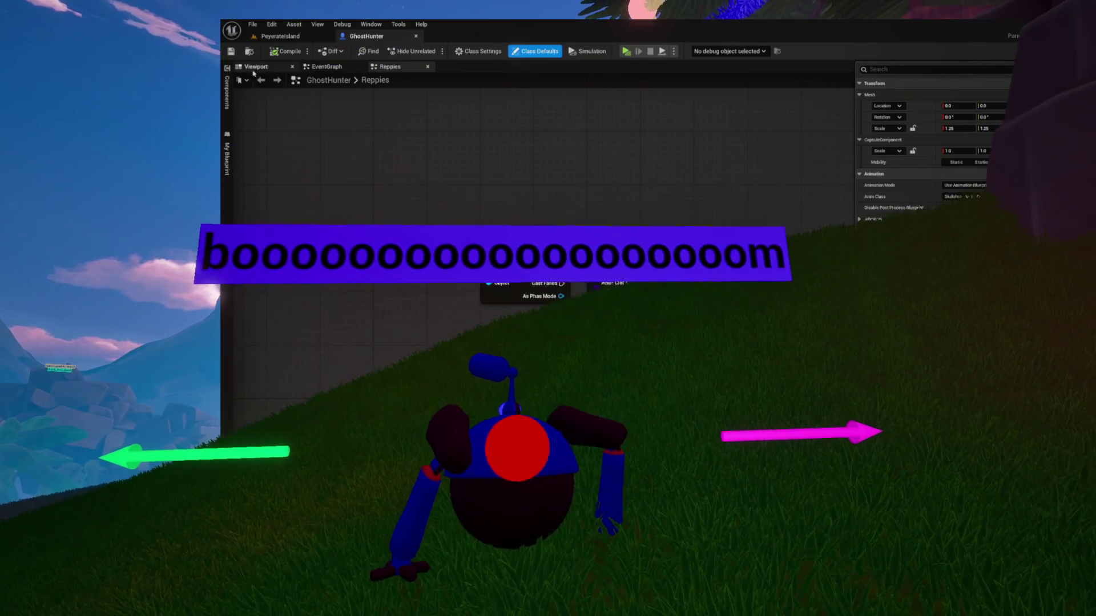
drag(382, 113, 437, 159)
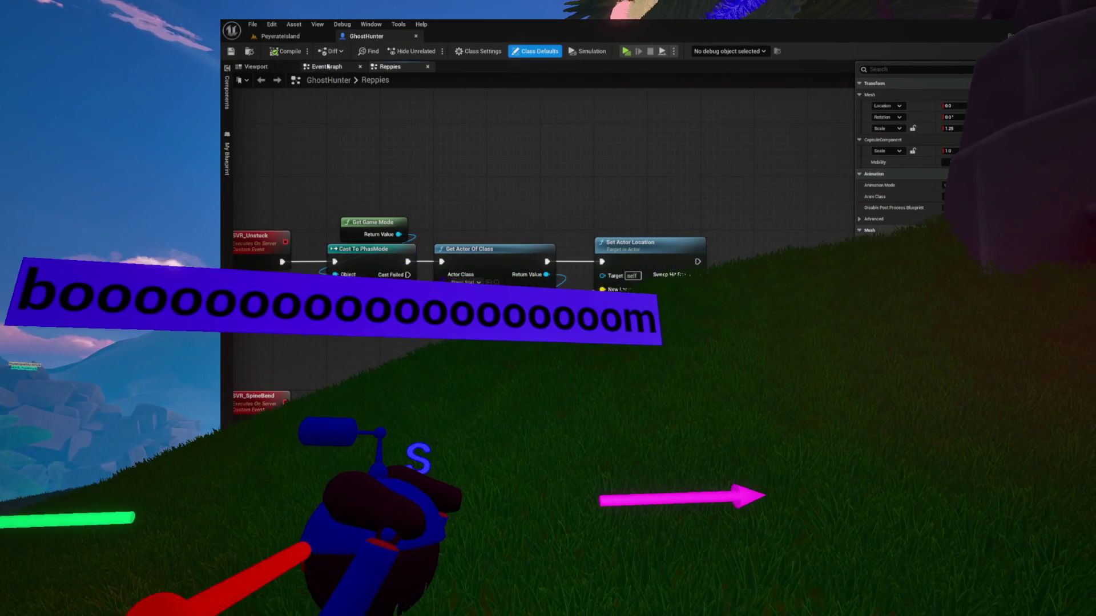
click(328, 67)
mouse_move(545, 238)
mouse_down()
mouse_move(428, 196)
mouse_move(506, 206)
mouse_up()
Inspect the CheckAirStatus function graph, close it, and show the character's Viewport.
double_click(415, 242)
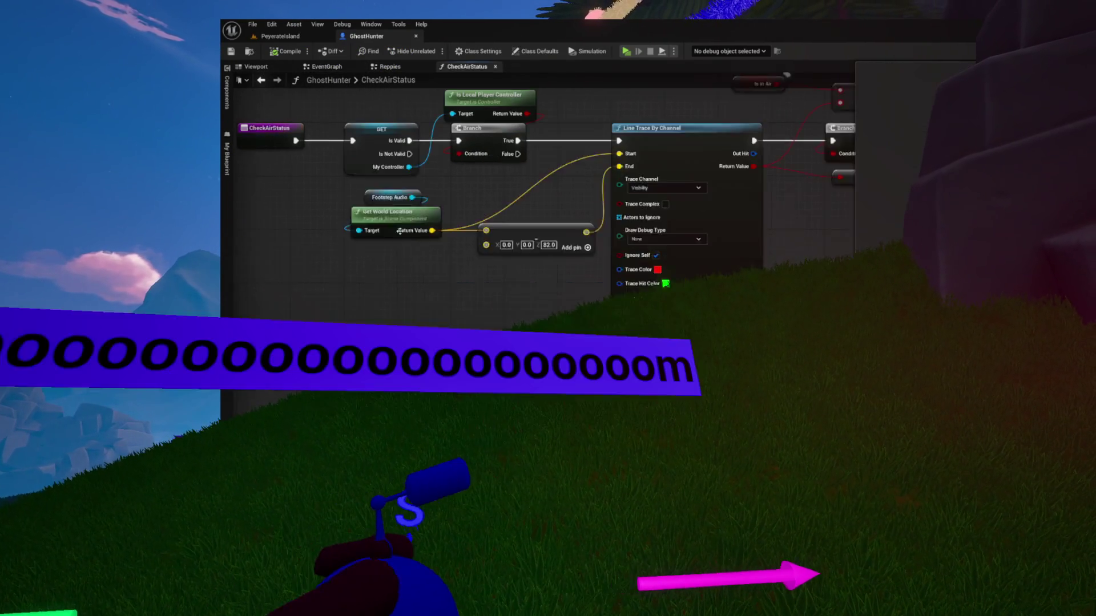
drag(457, 239, 470, 239)
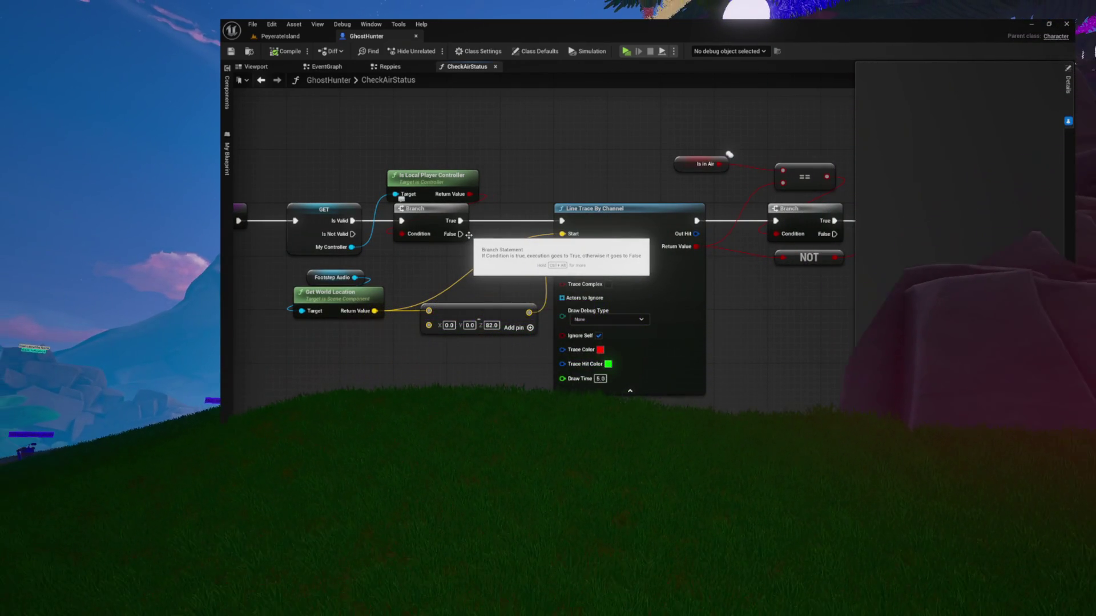
mouse_move(590, 172)
mouse_down()
mouse_move(424, 171)
mouse_move(661, 173)
mouse_move(458, 175)
mouse_move(621, 176)
mouse_up()
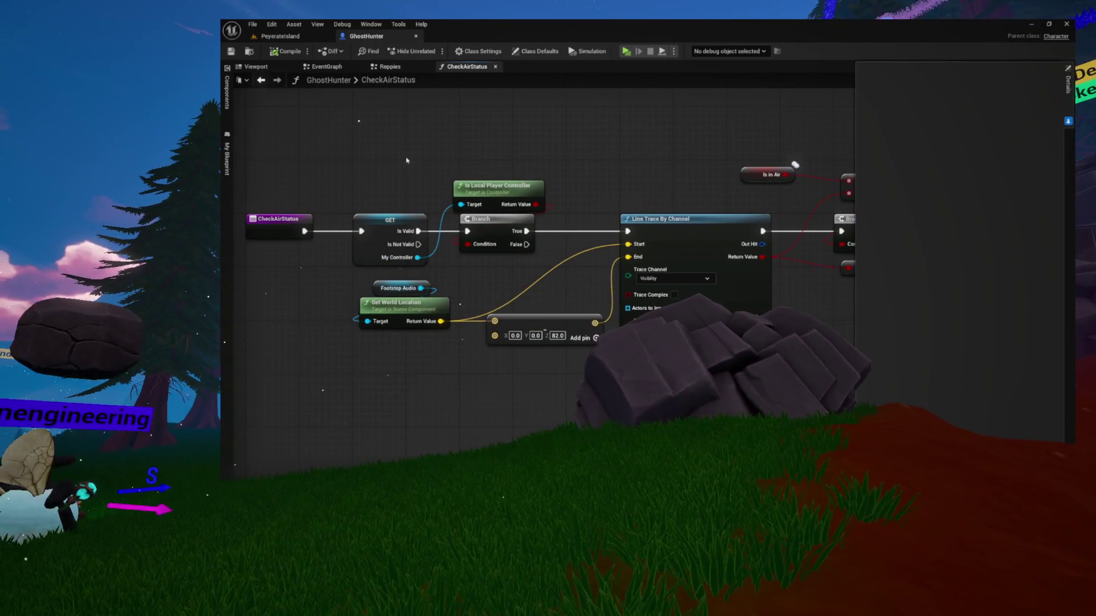
click(496, 67)
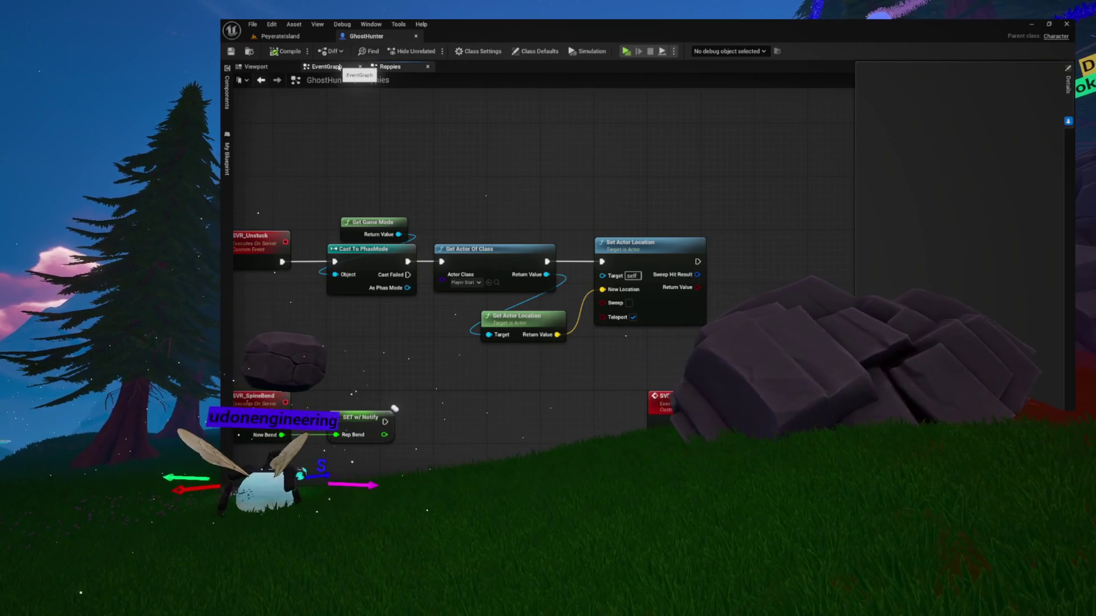
click(337, 67)
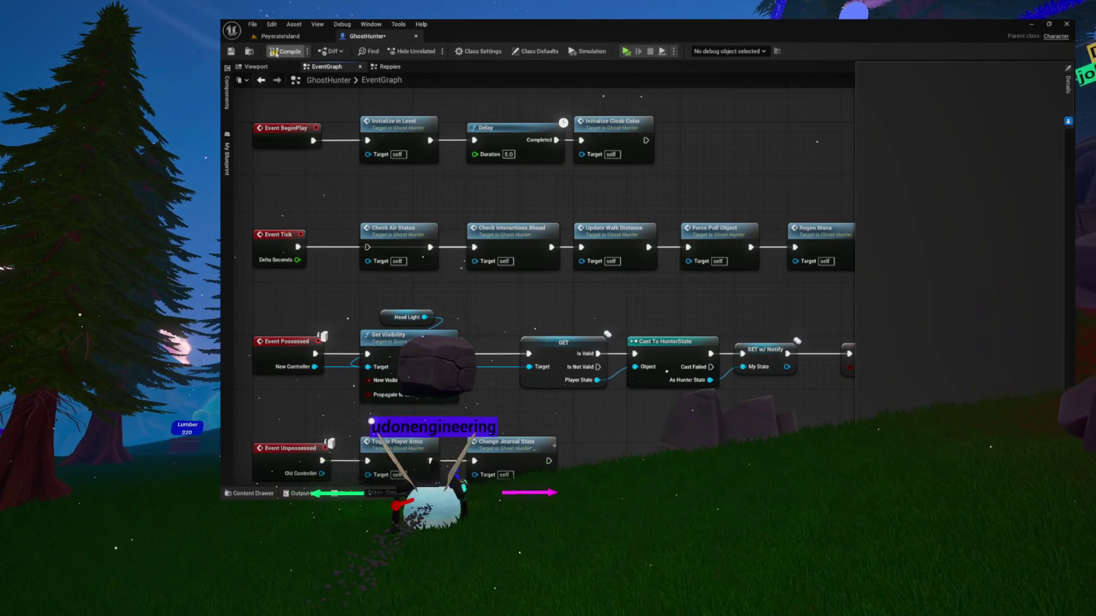
click(266, 69)
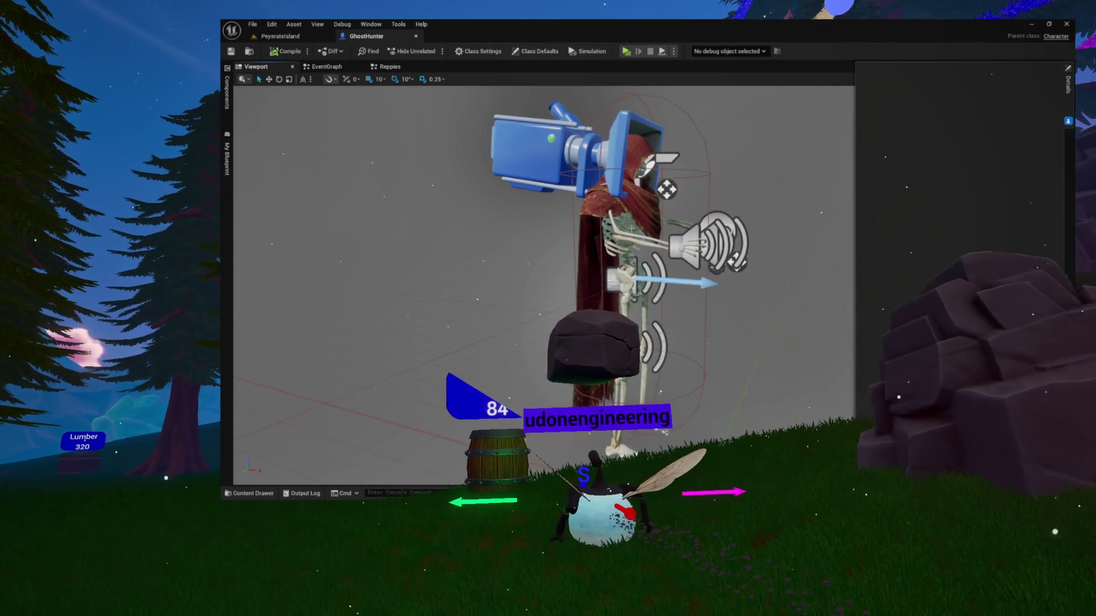
Open the mesh's Skelebro_HunterArmsAnim animation blueprint and dock it in the main editor.
click(625, 240)
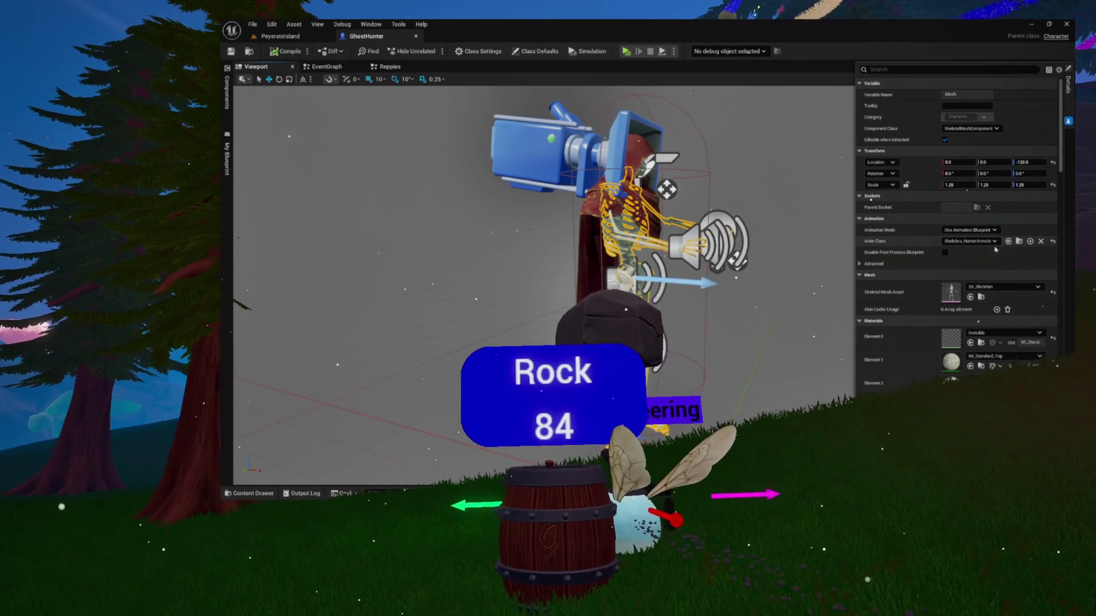
click(1019, 241)
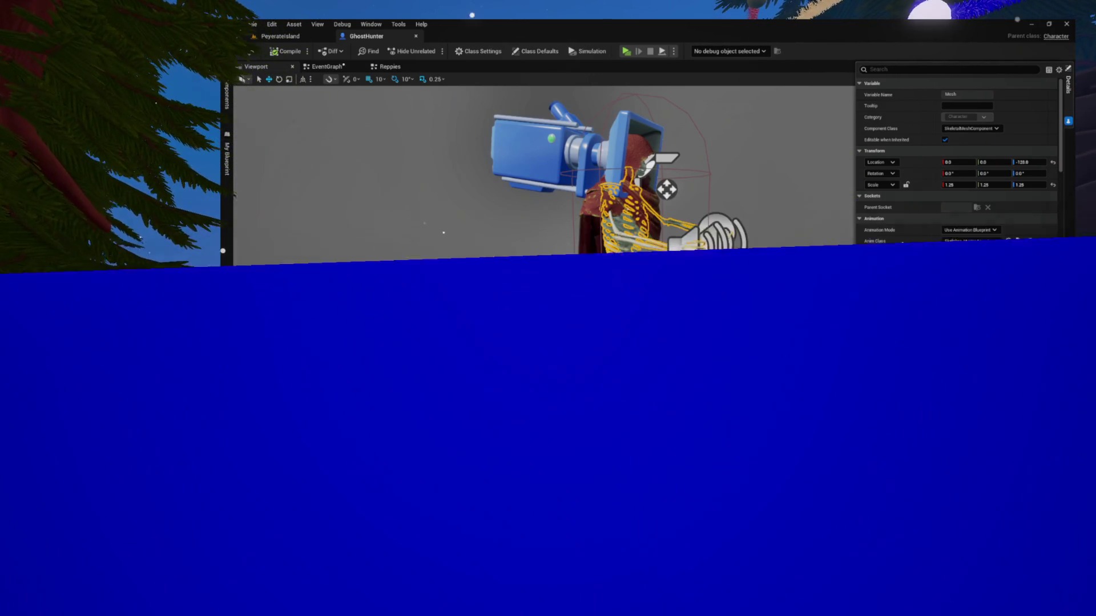
double_click(649, 342)
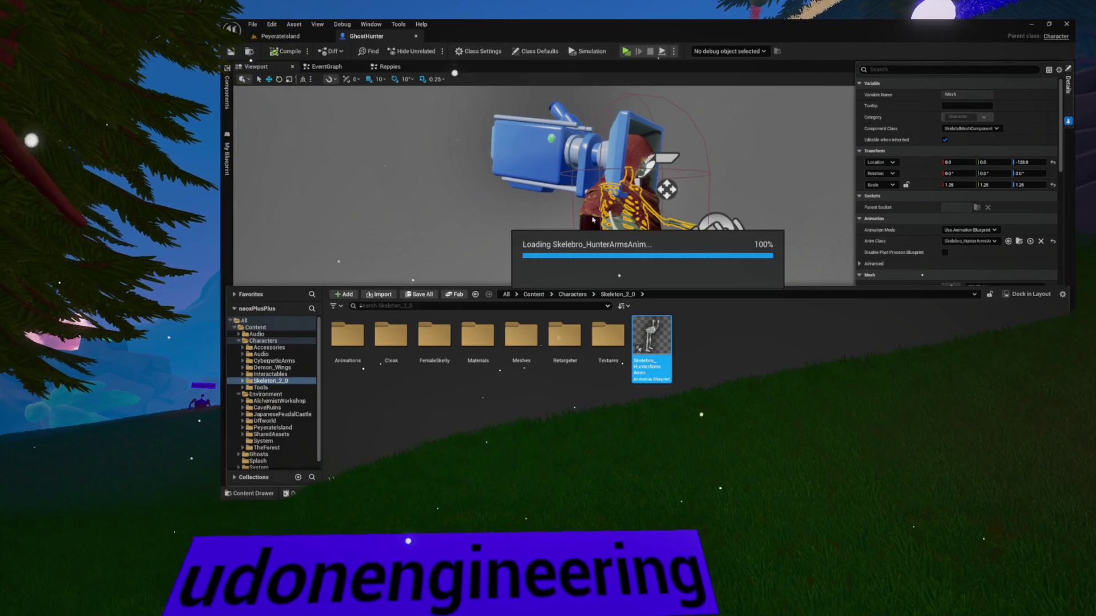
drag(410, 121, 486, 42)
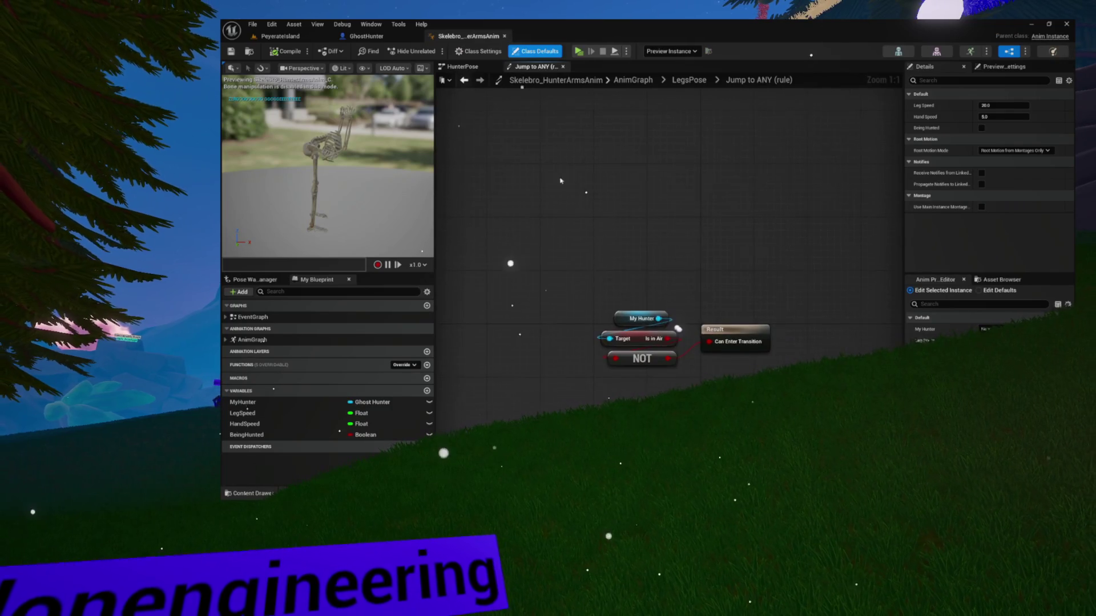
Center the Jump to ANY rule graph and search for a Property Access node to add.
mouse_move(523, 179)
mouse_down()
mouse_move(727, 399)
mouse_move(684, 367)
mouse_up()
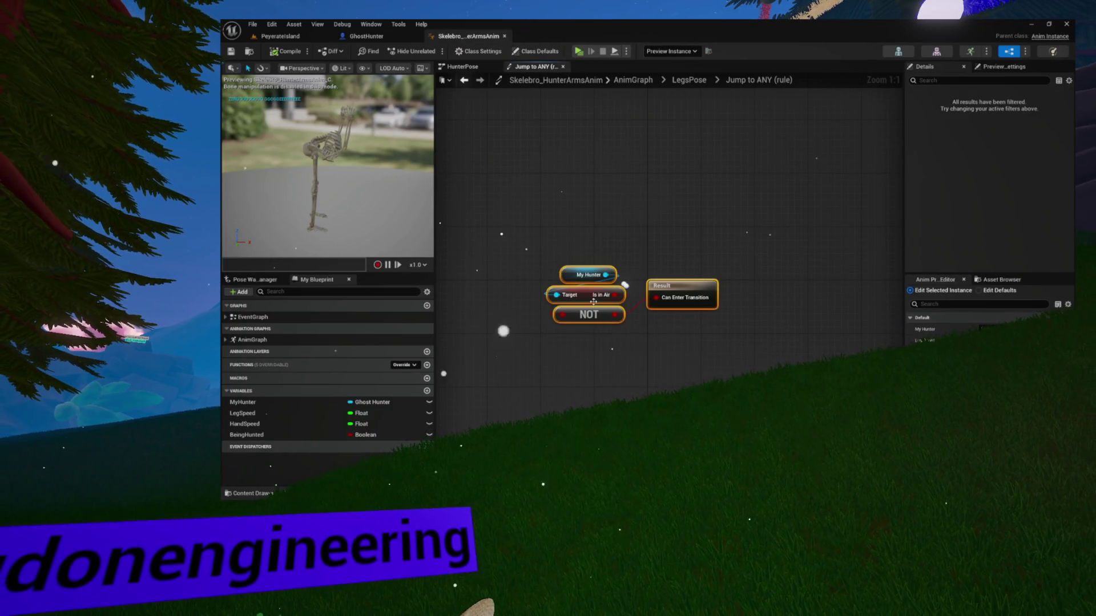
click(608, 266)
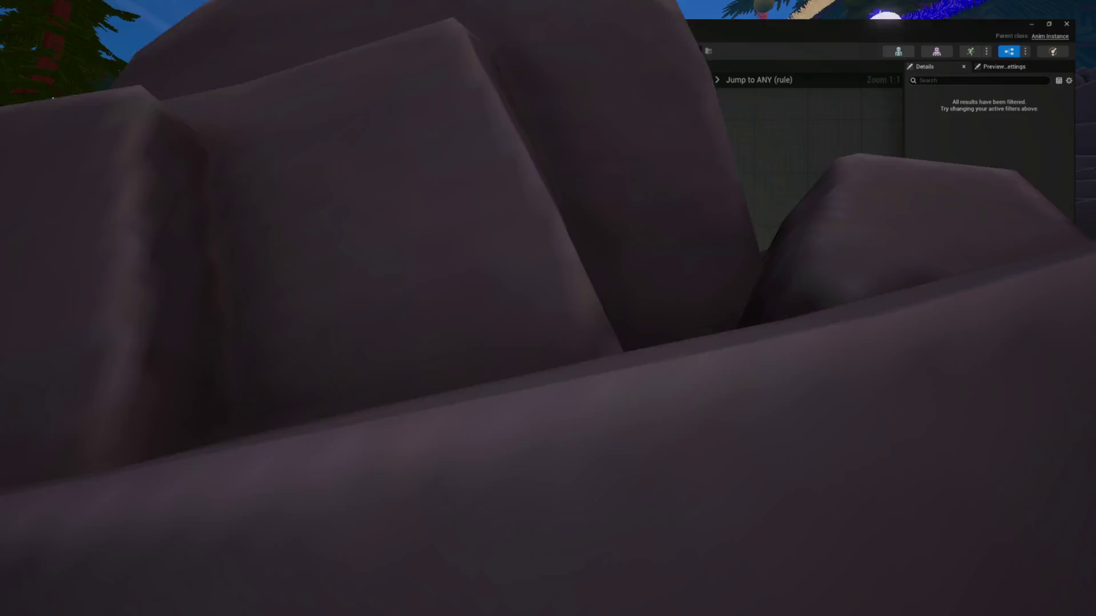
right_click(553, 228)
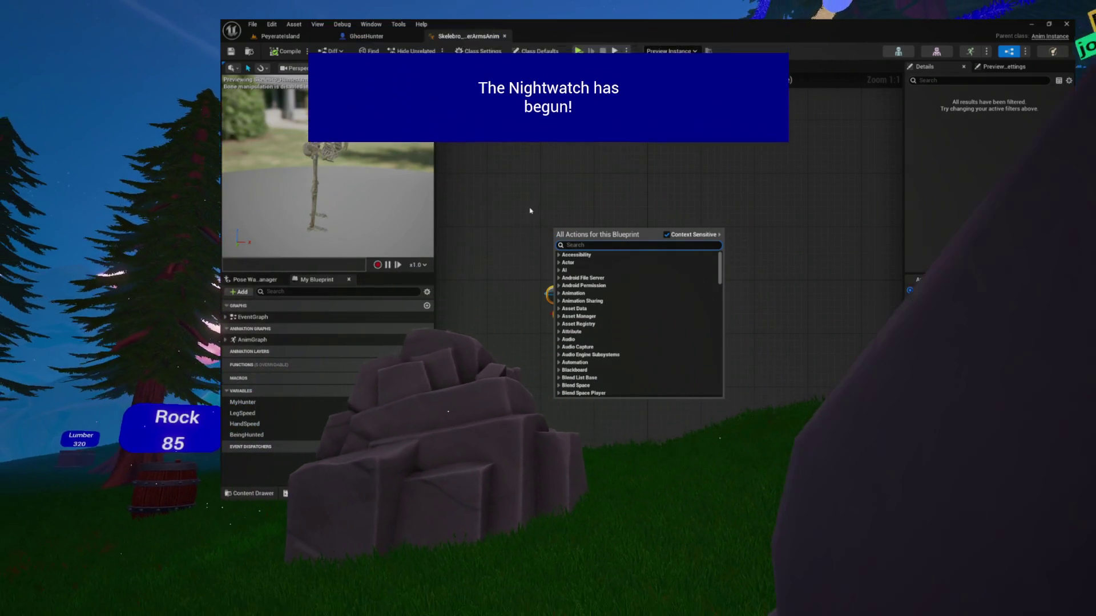
text(property)
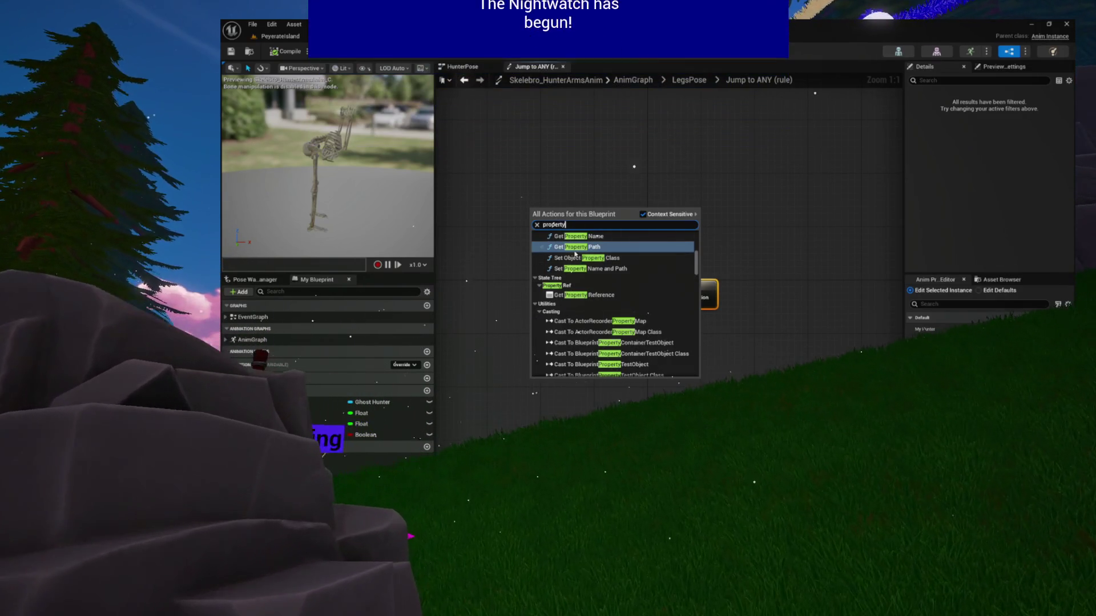
text( access)
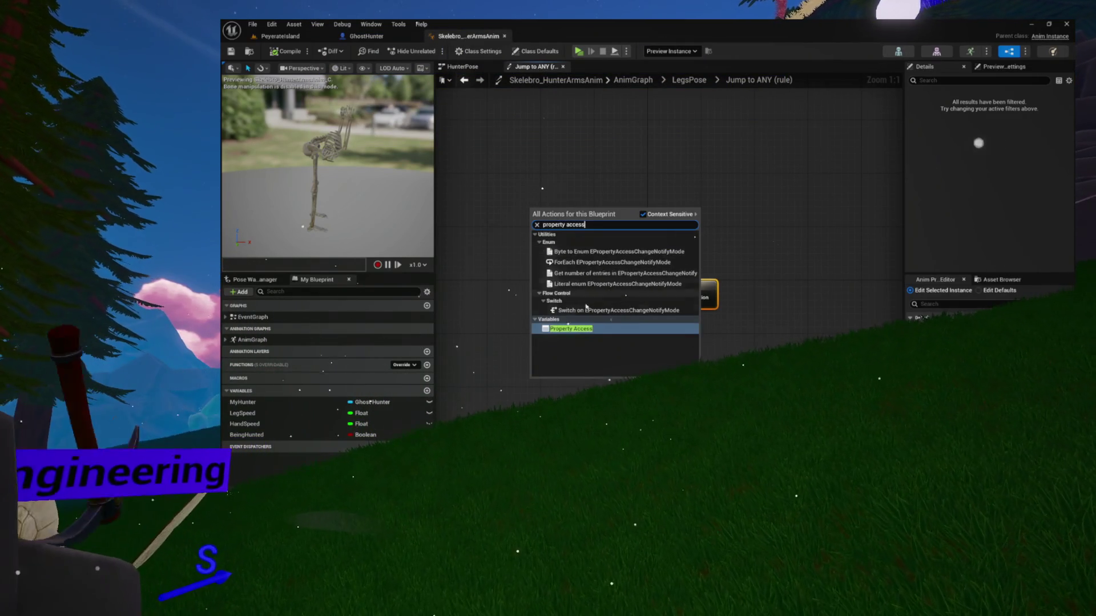
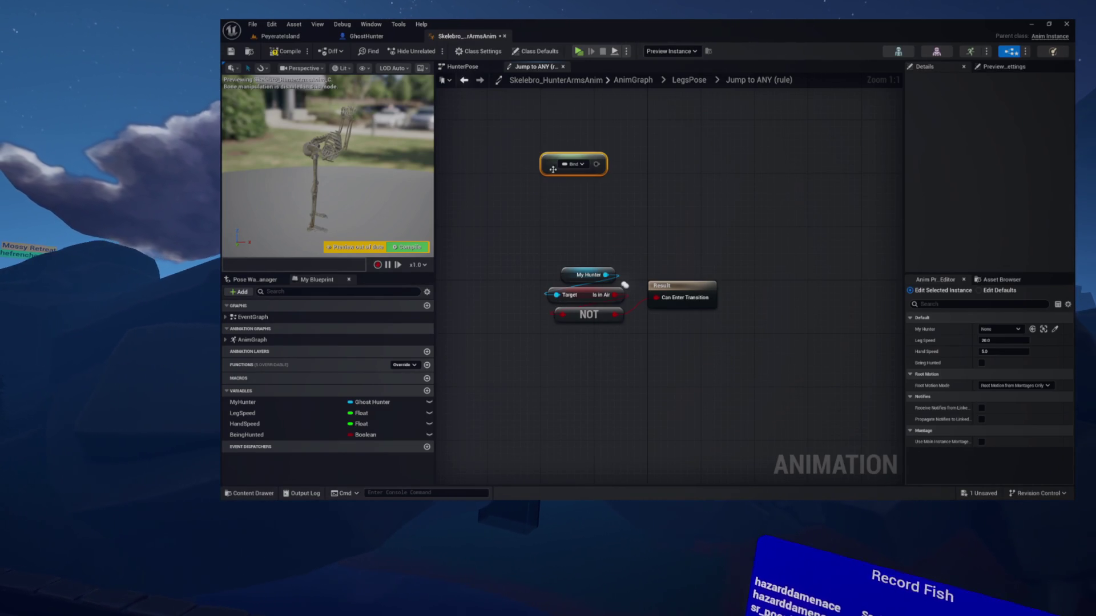
Bind the Jump to ANY rule node to TryGetPawnOwner > GetMovementComponent > IsFalling and wire it into the NOT node.
click(572, 164)
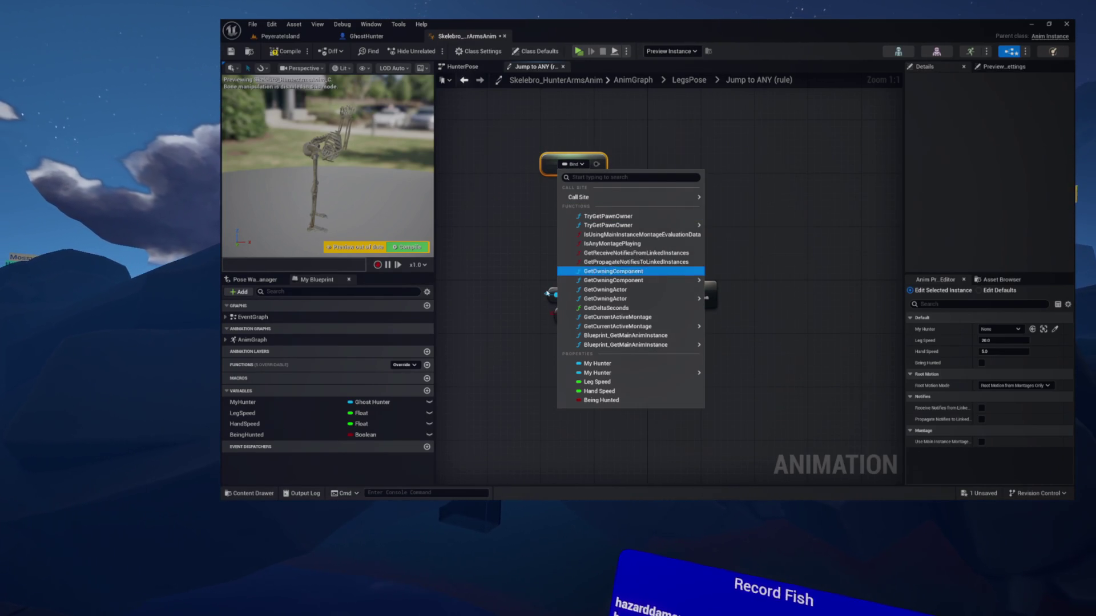
mouse_move(662, 226)
mouse_move(833, 227)
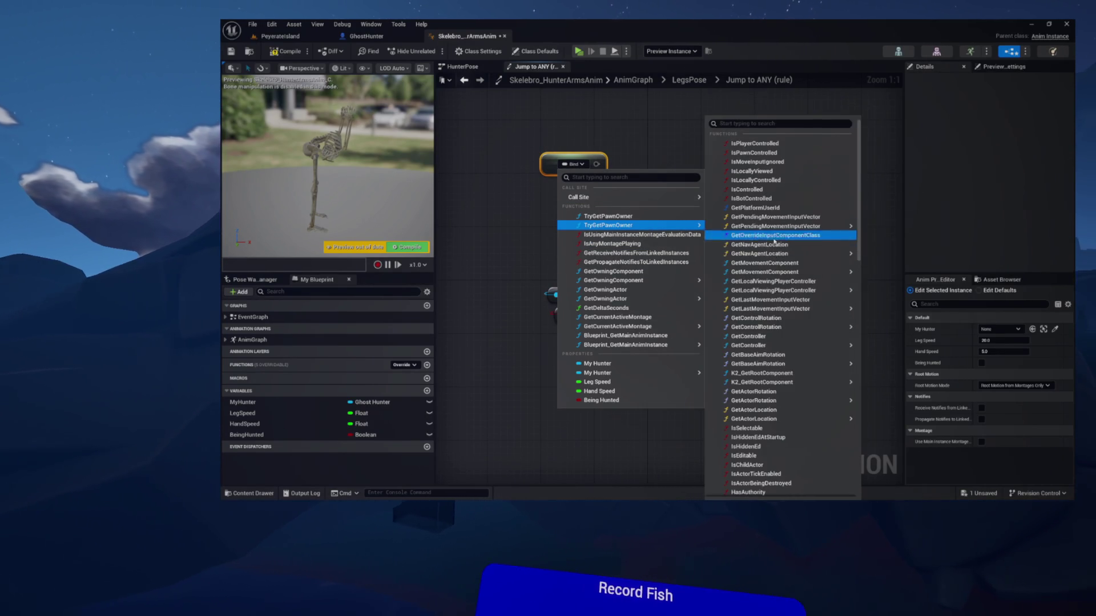
mouse_move(816, 272)
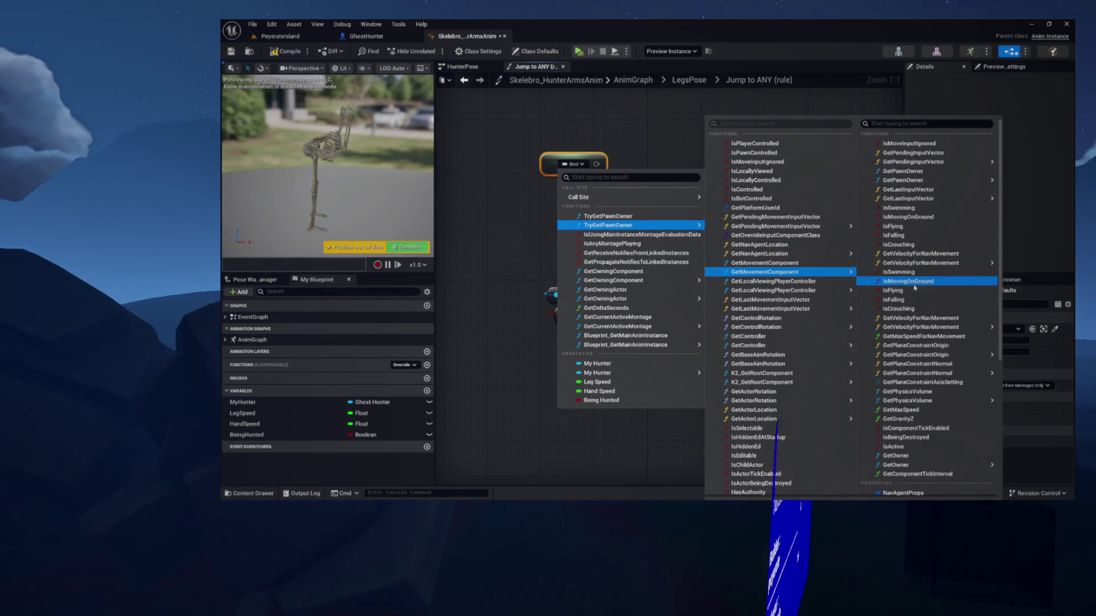
click(901, 299)
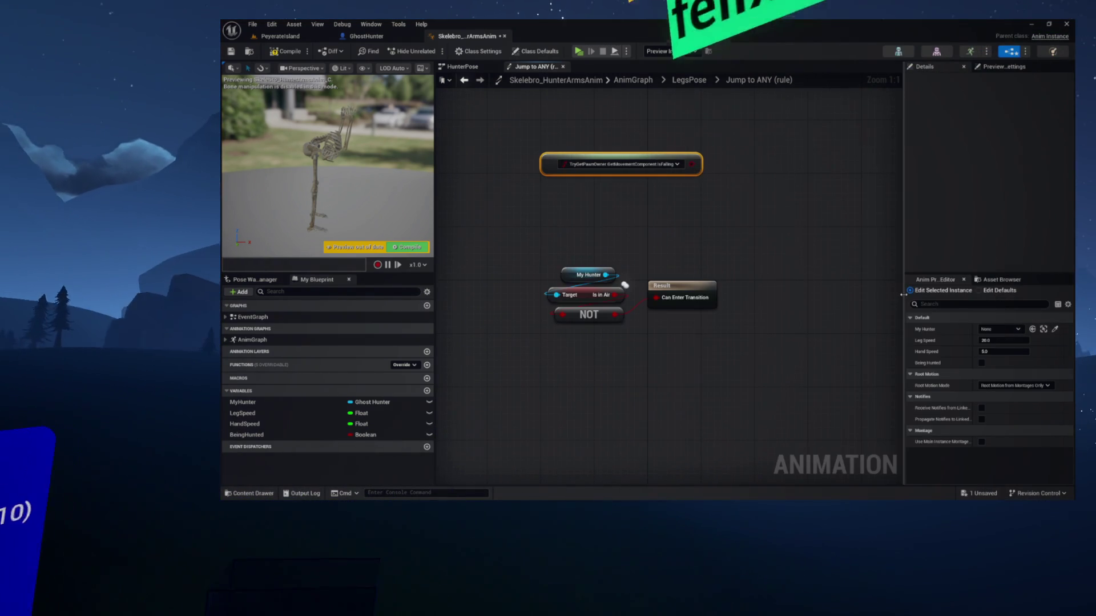
drag(647, 164, 542, 194)
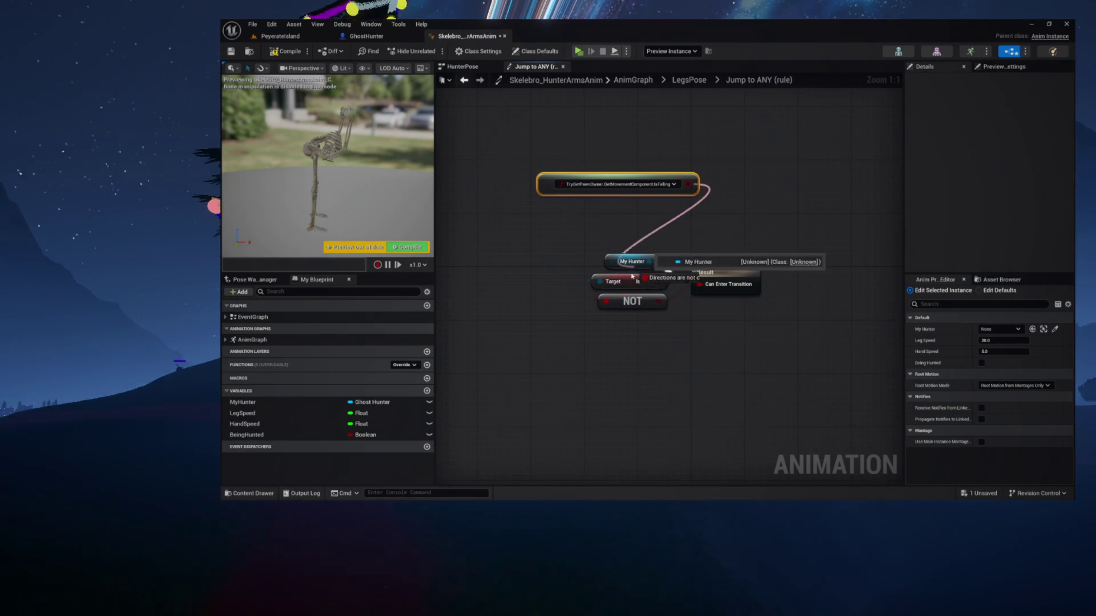
drag(620, 303, 605, 302)
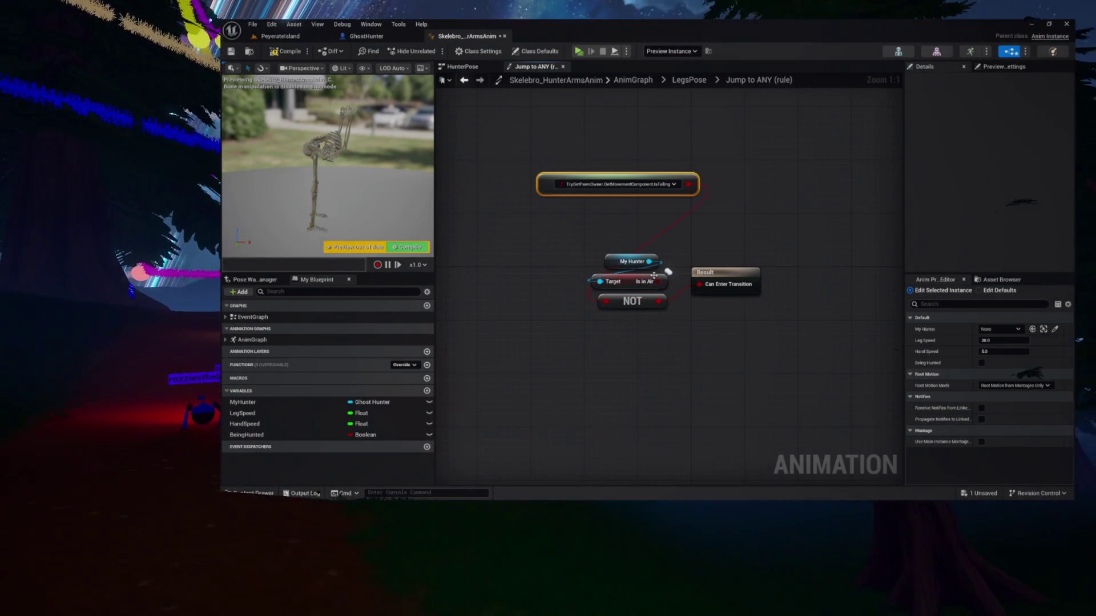
drag(644, 183, 645, 210)
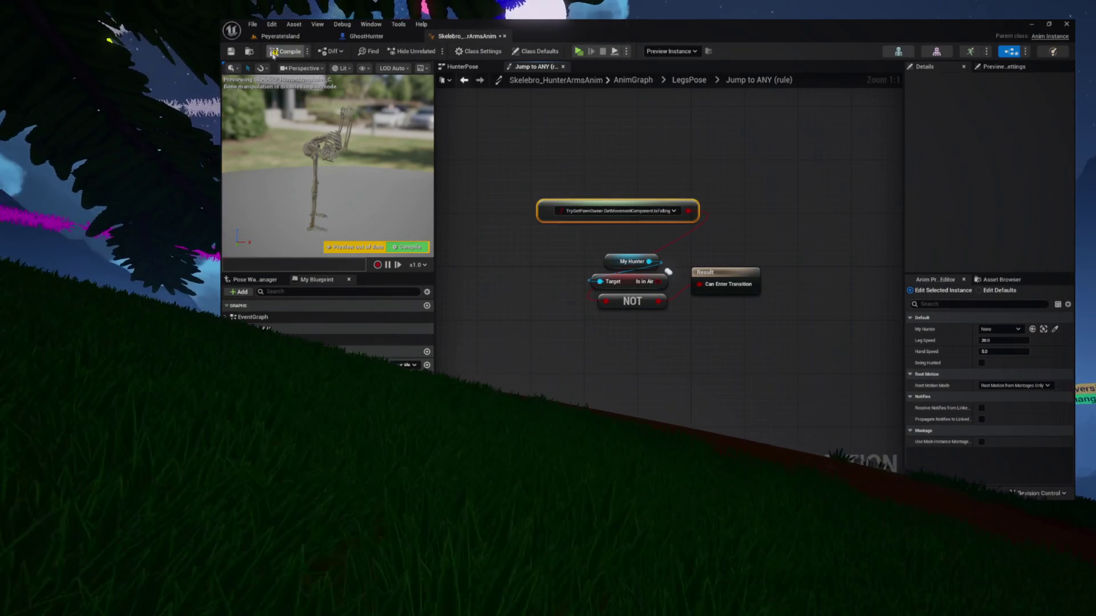
Compile the blueprint and review LegsPose's Jump to ANY and ANY to Locomotion rules.
click(285, 51)
click(693, 79)
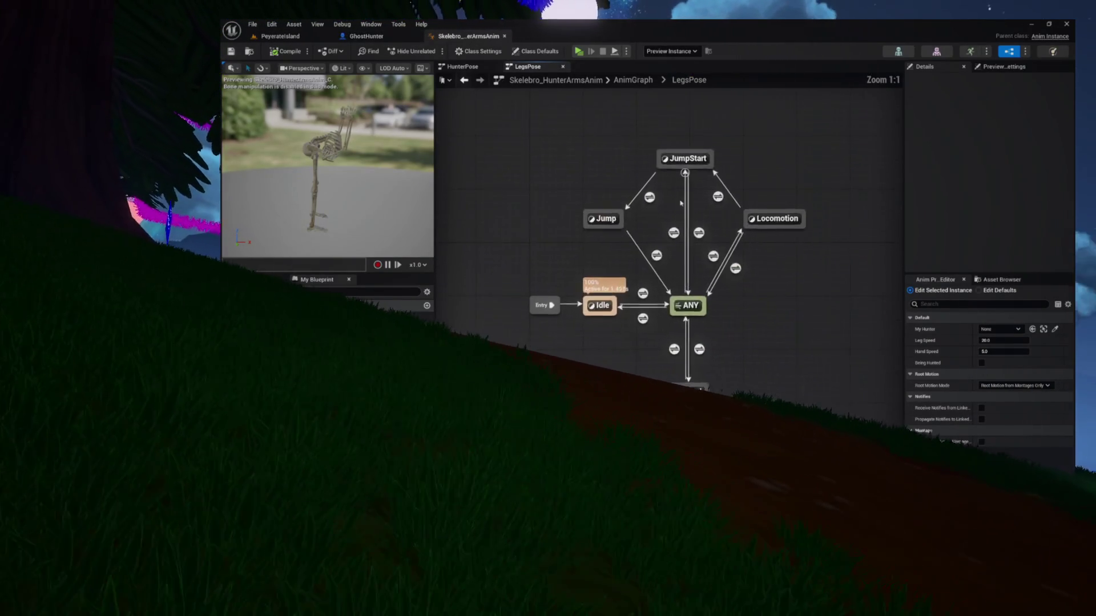
double_click(658, 258)
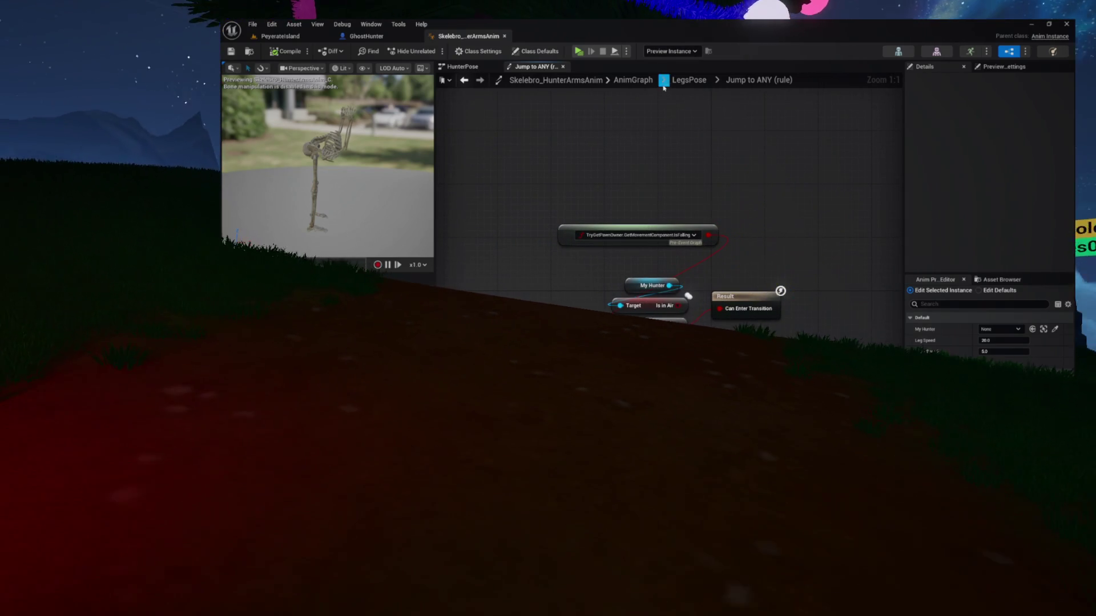
click(690, 84)
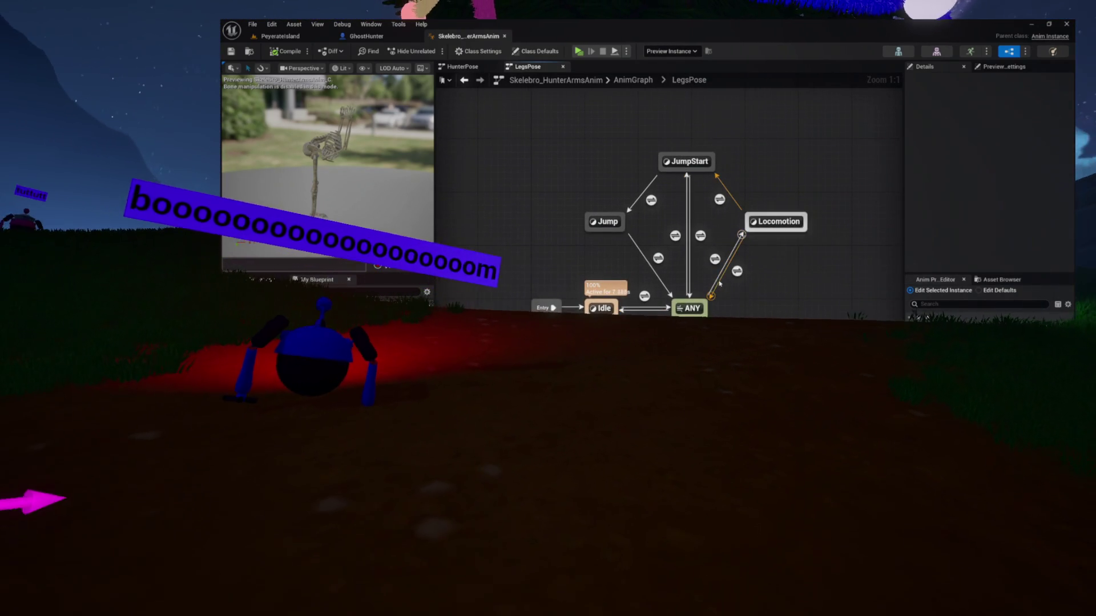
double_click(715, 260)
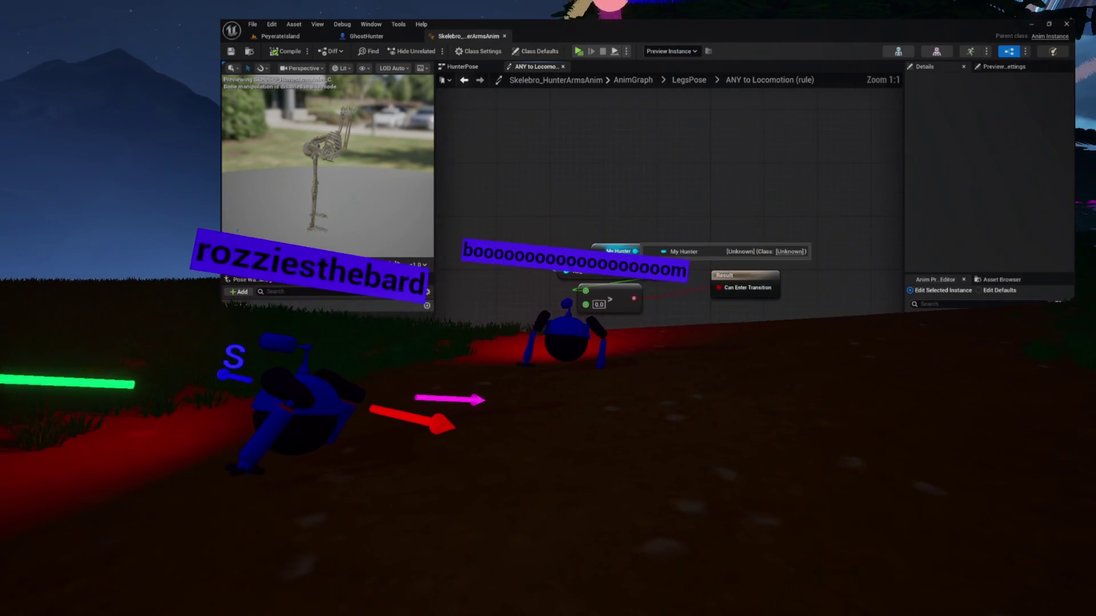
click(689, 80)
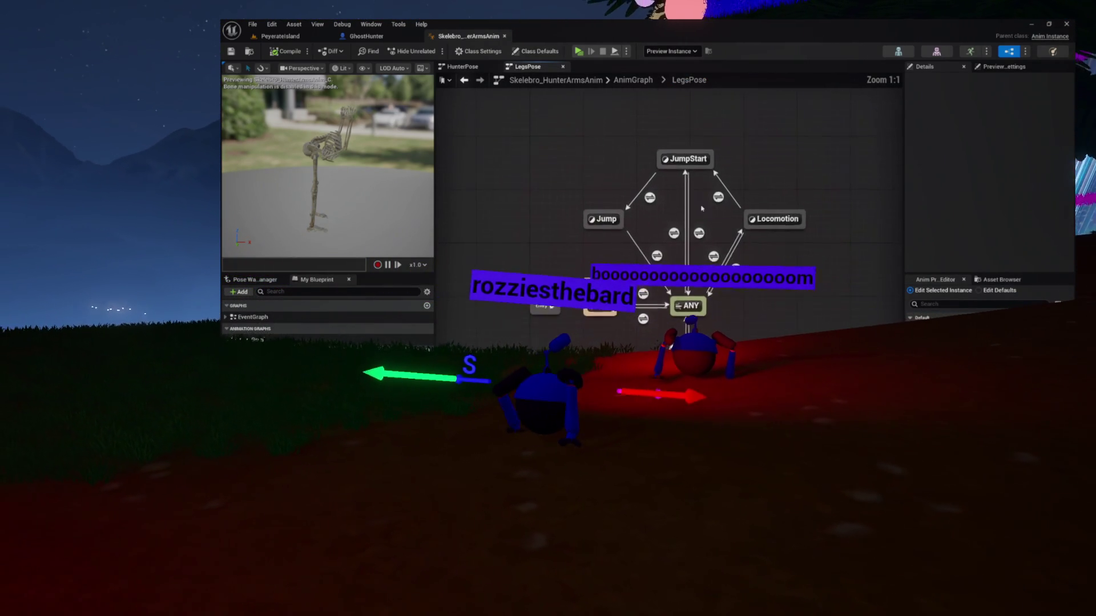
Inspect the Locomotion to JumpStart rule, recompile, and return to LegsPose.
double_click(720, 199)
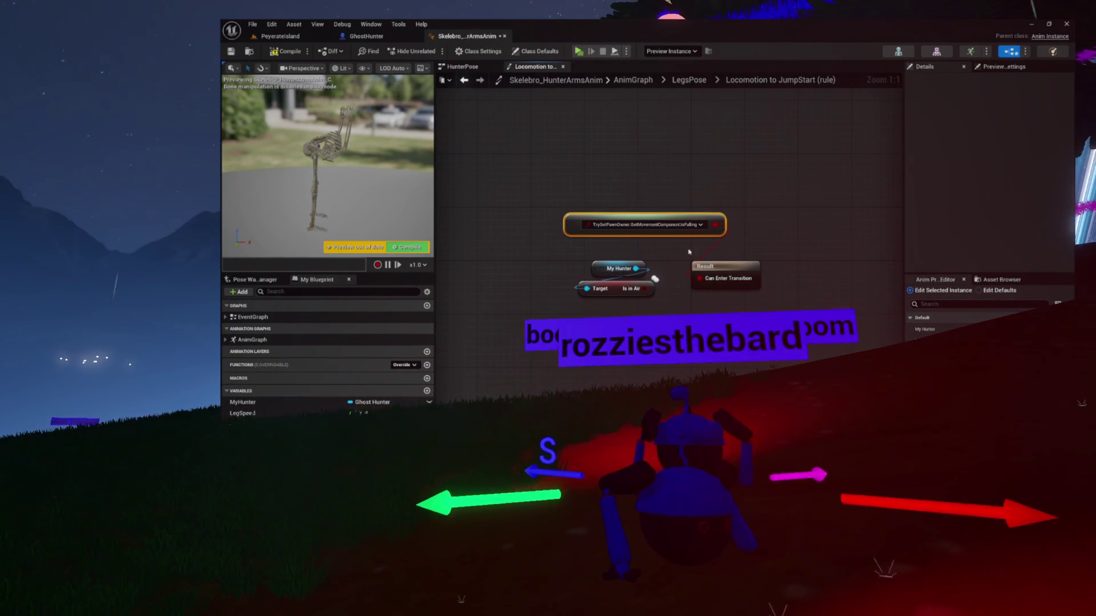
click(286, 52)
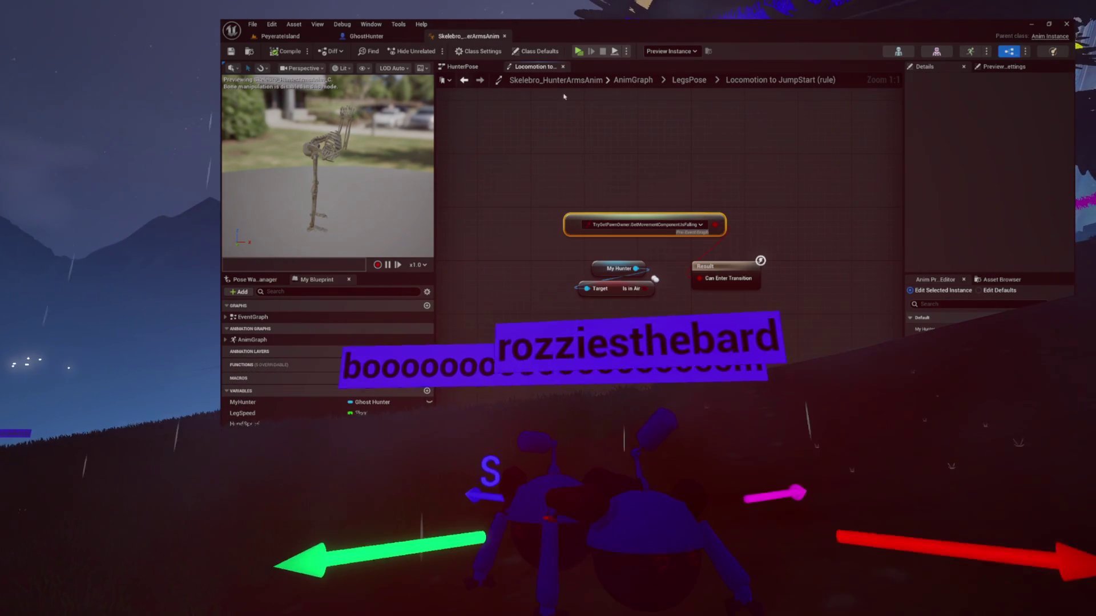
click(688, 80)
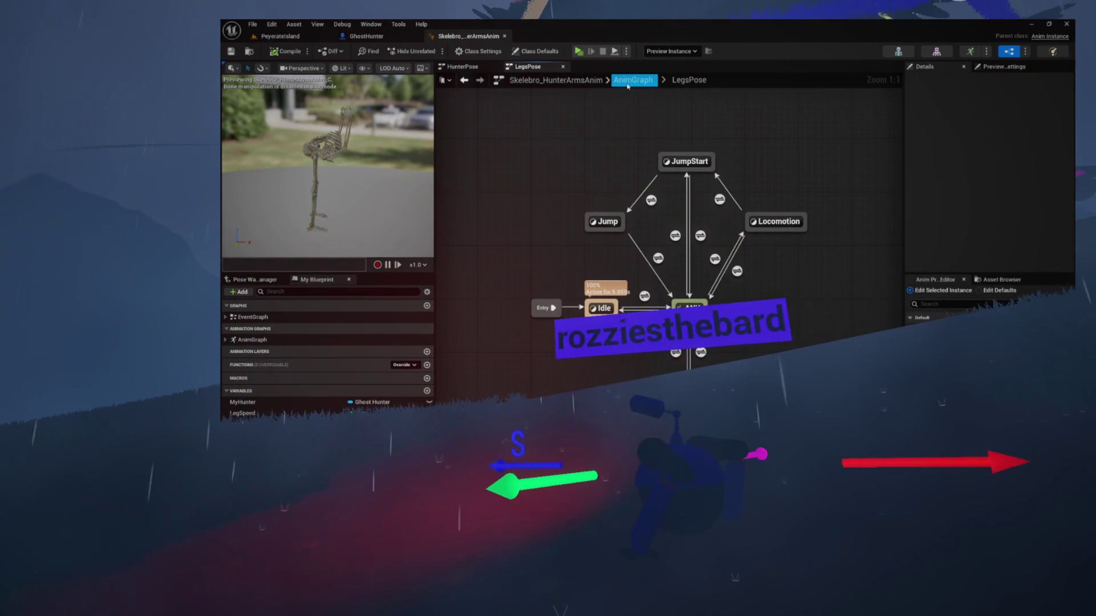
Enter the HunterPose state machine from AnimGraph and inspect its Locomotion to JumpStart rule.
scroll(624, 179, up, 4)
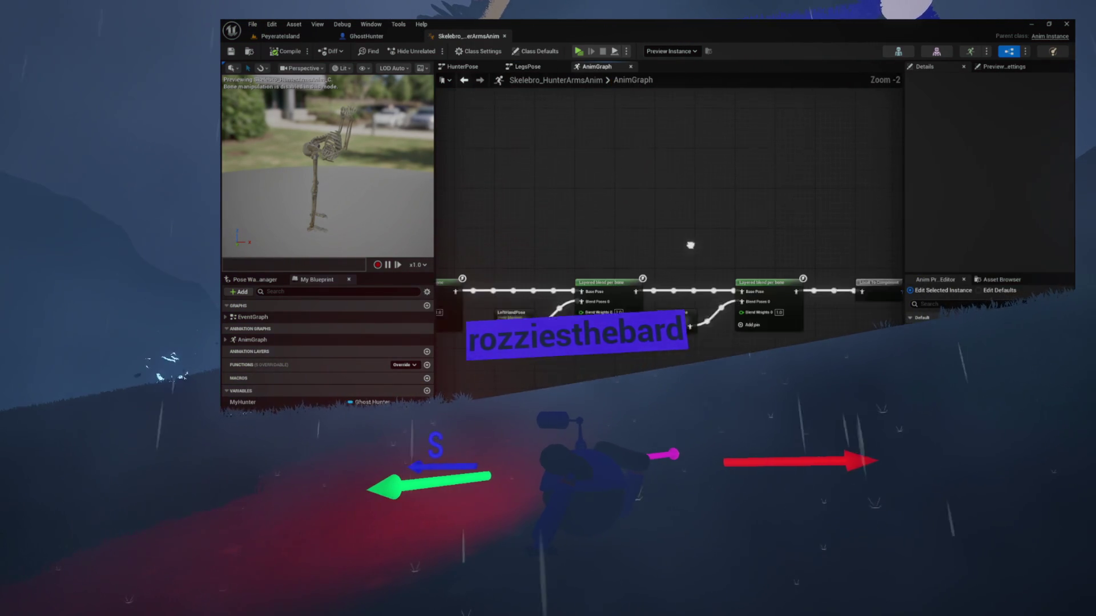
drag(690, 267, 672, 292)
drag(555, 259, 657, 246)
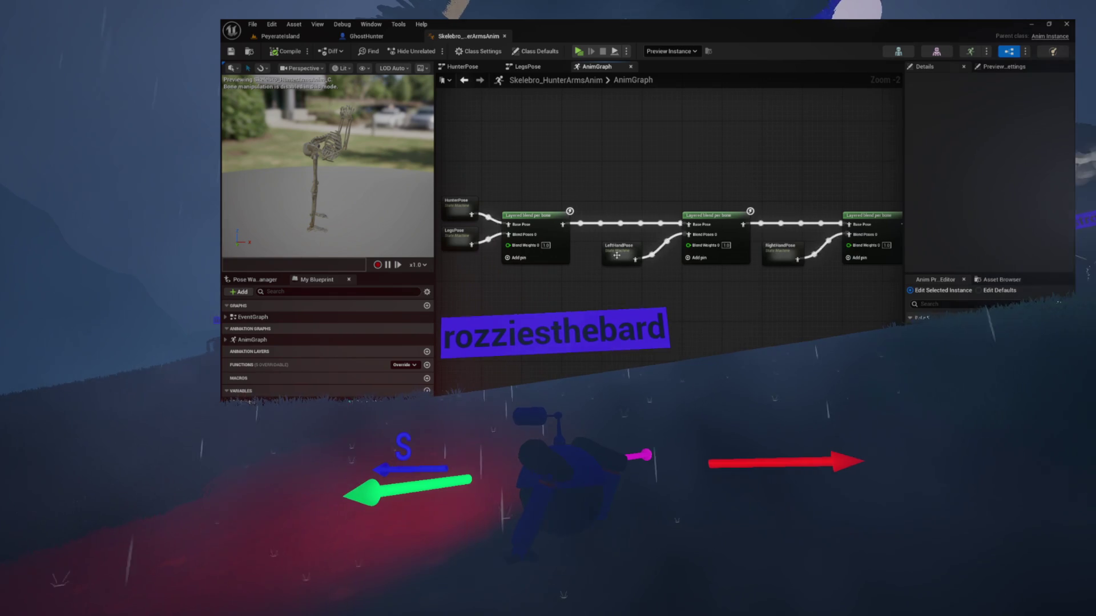
click(773, 296)
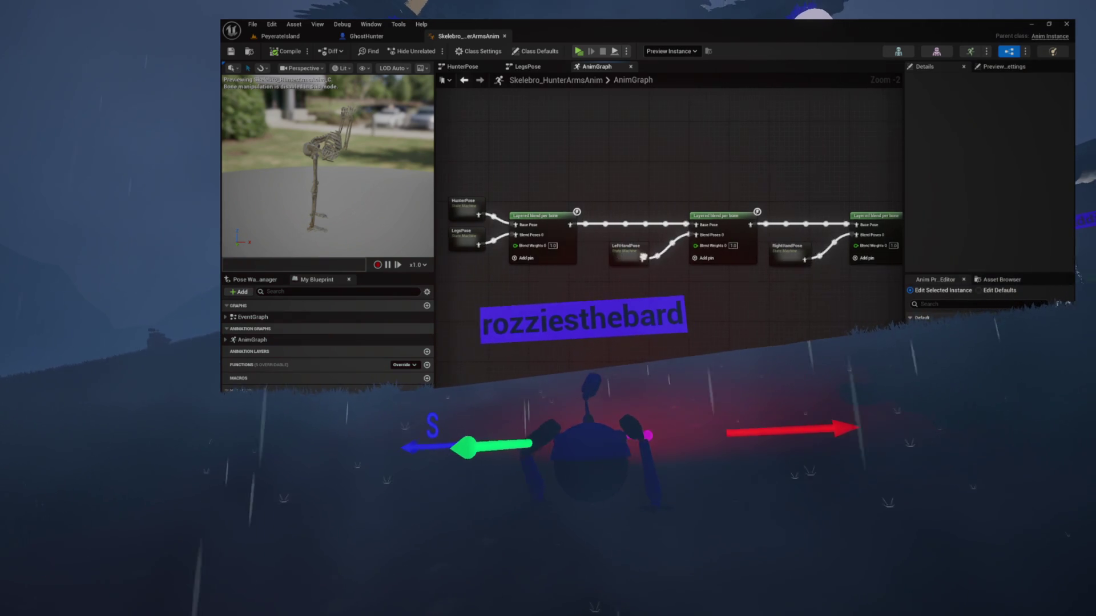
drag(527, 239, 588, 245)
click(518, 214)
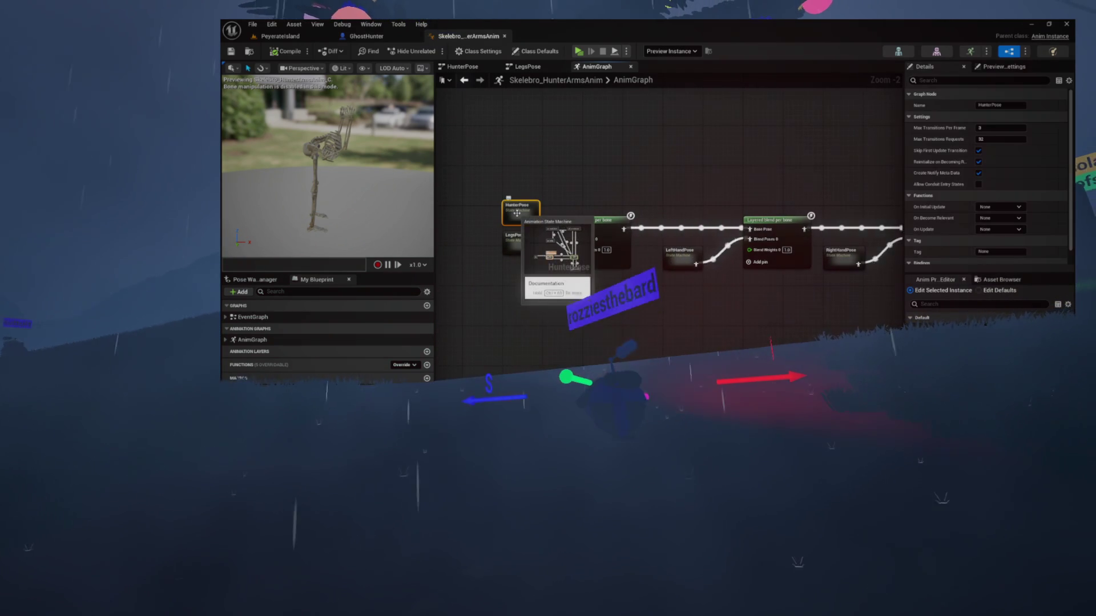
double_click(515, 205)
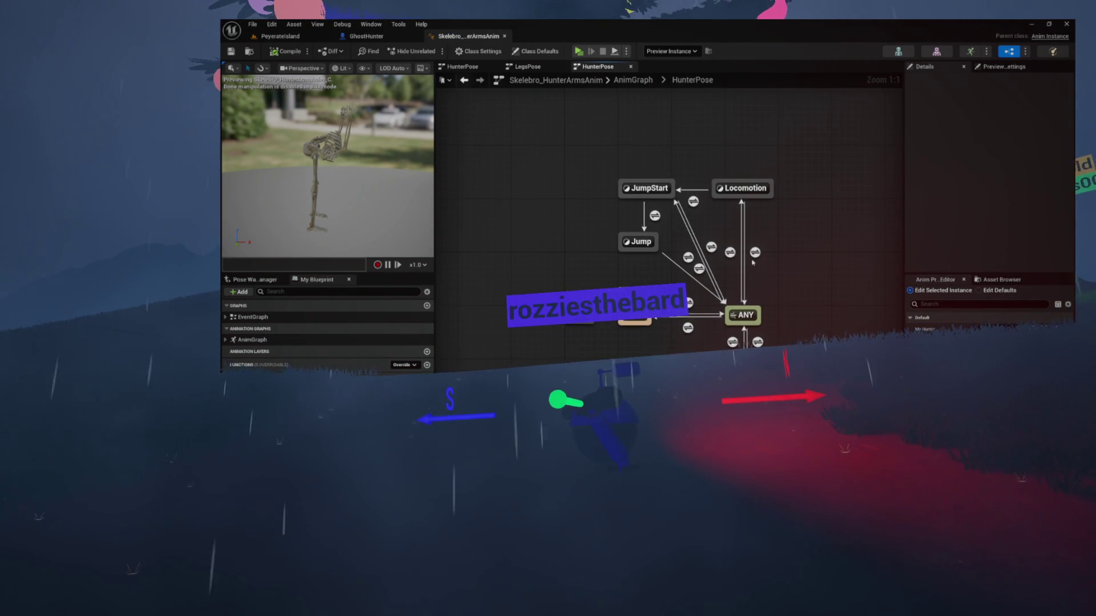
double_click(693, 201)
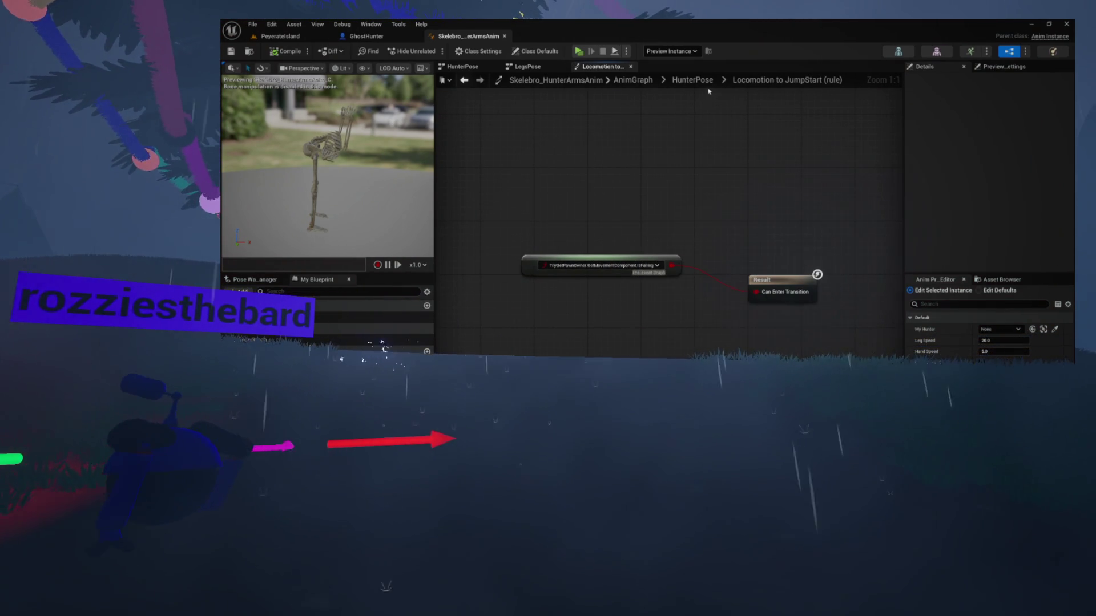
click(692, 80)
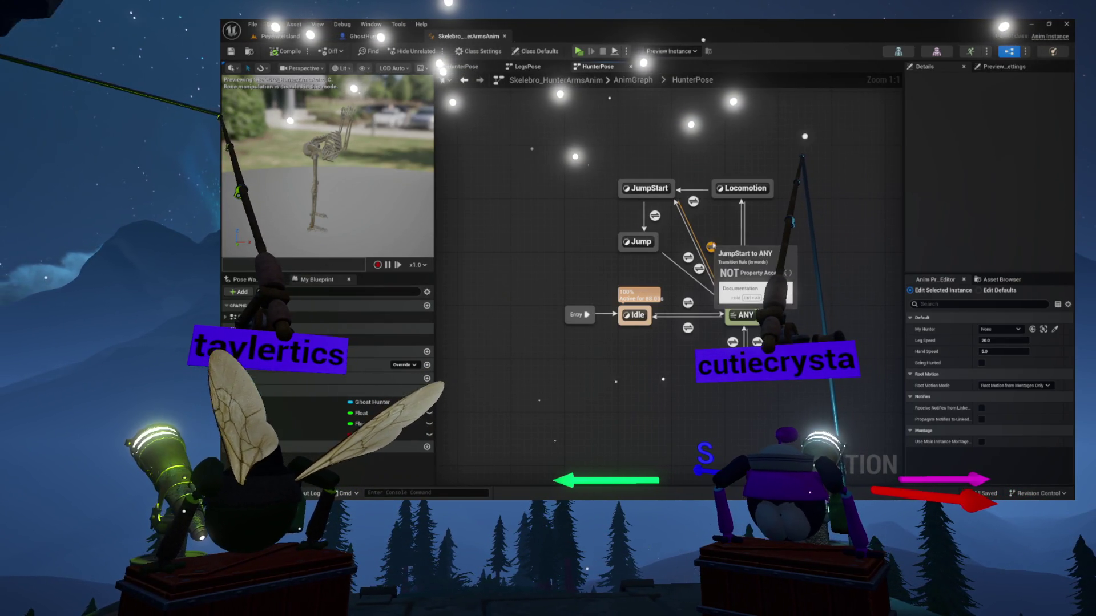
drag(726, 288, 721, 296)
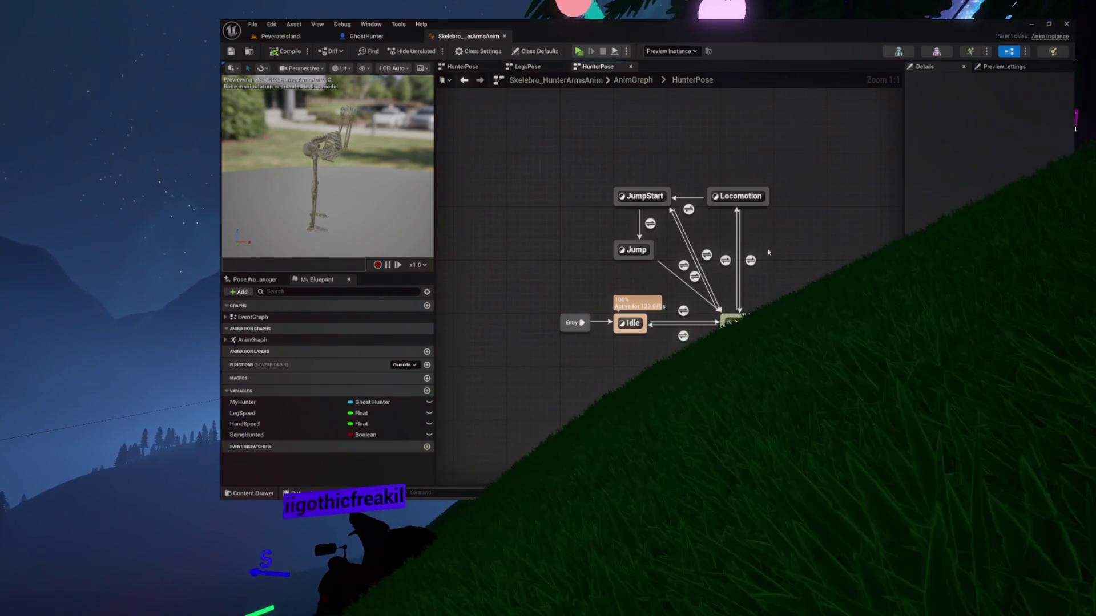
drag(688, 212, 612, 212)
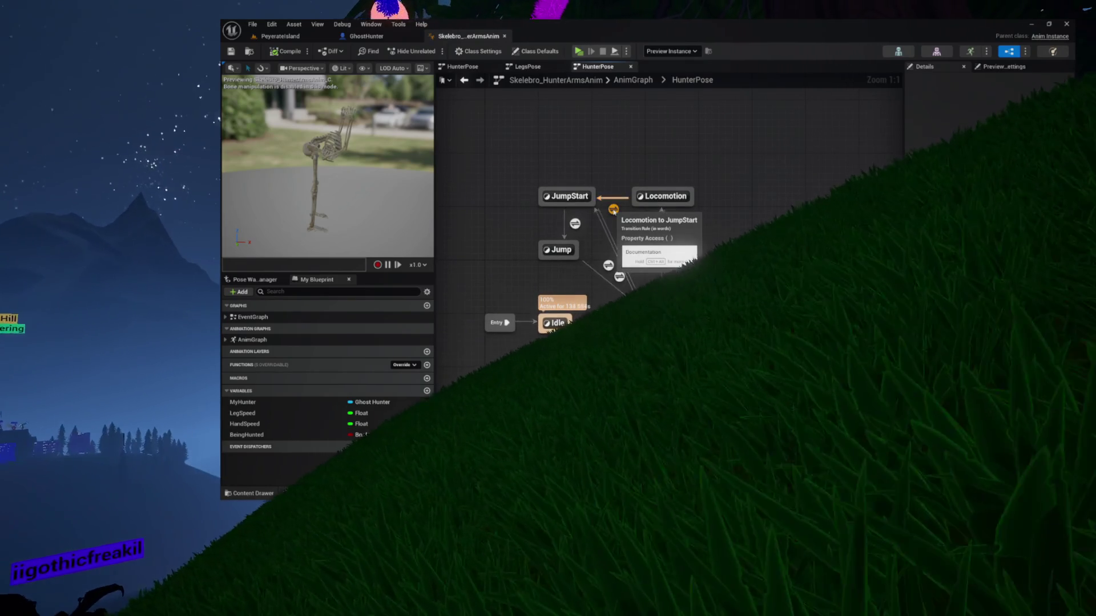
double_click(612, 211)
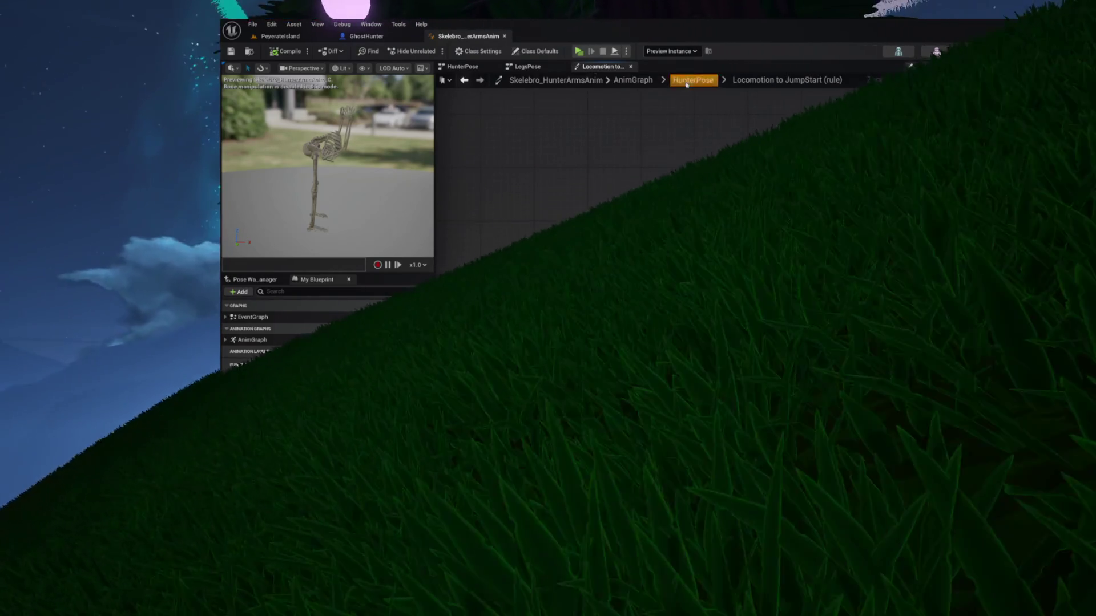
click(692, 79)
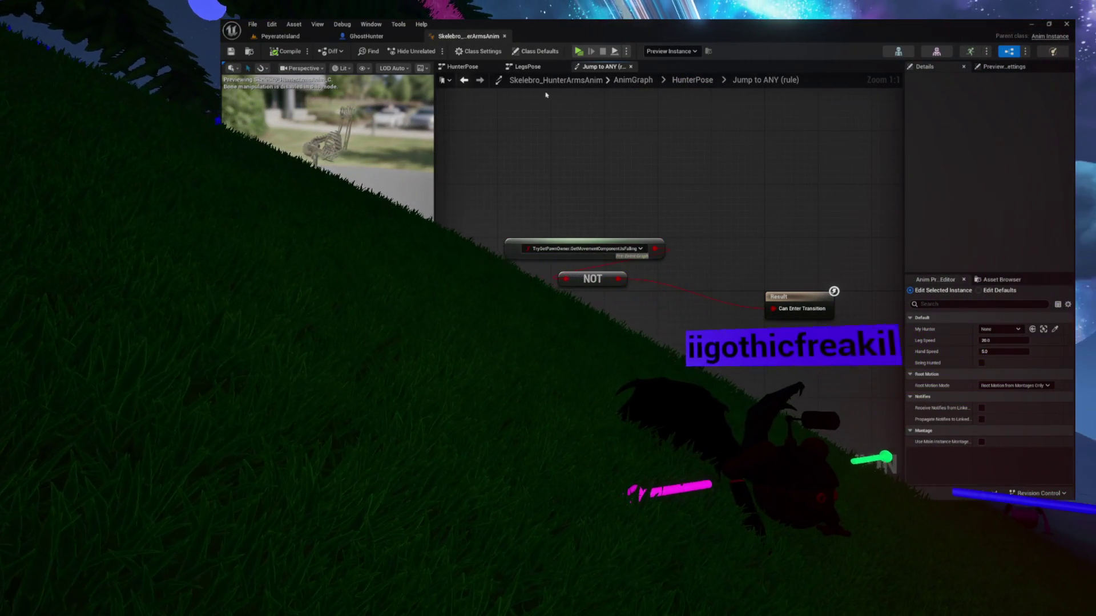
click(689, 81)
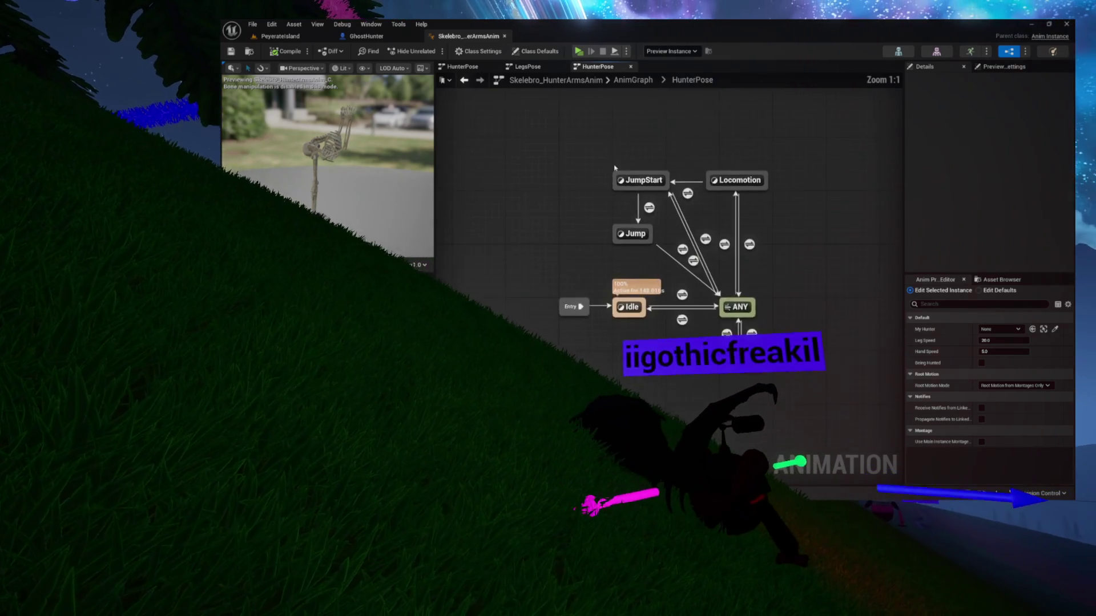
Go up to the AnimGraph and open the LeftHandPose state machine.
click(635, 81)
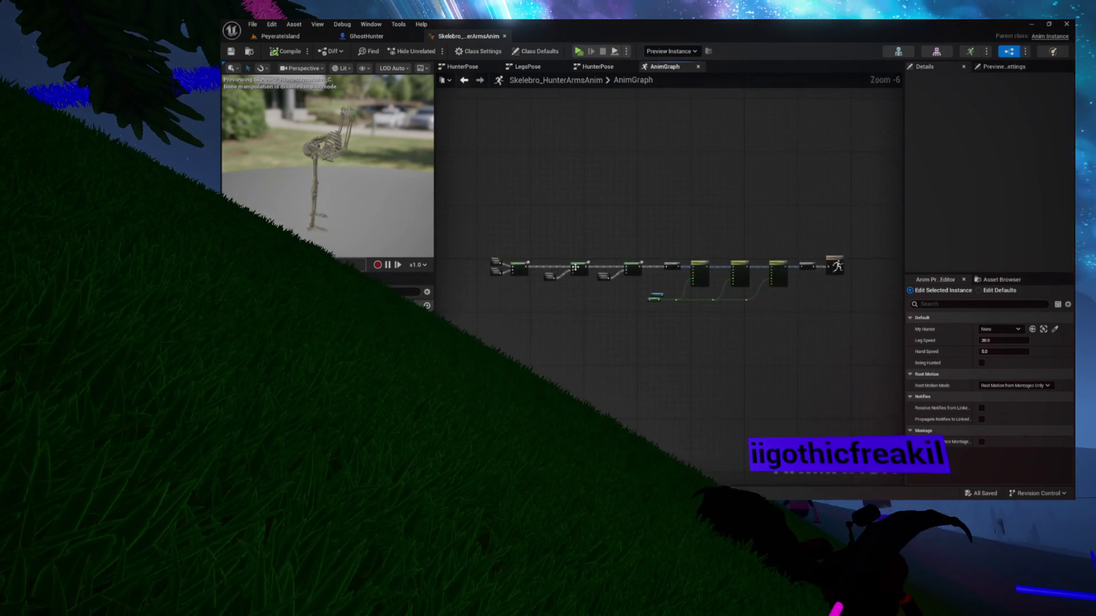
scroll(574, 267, up, 5)
double_click(568, 252)
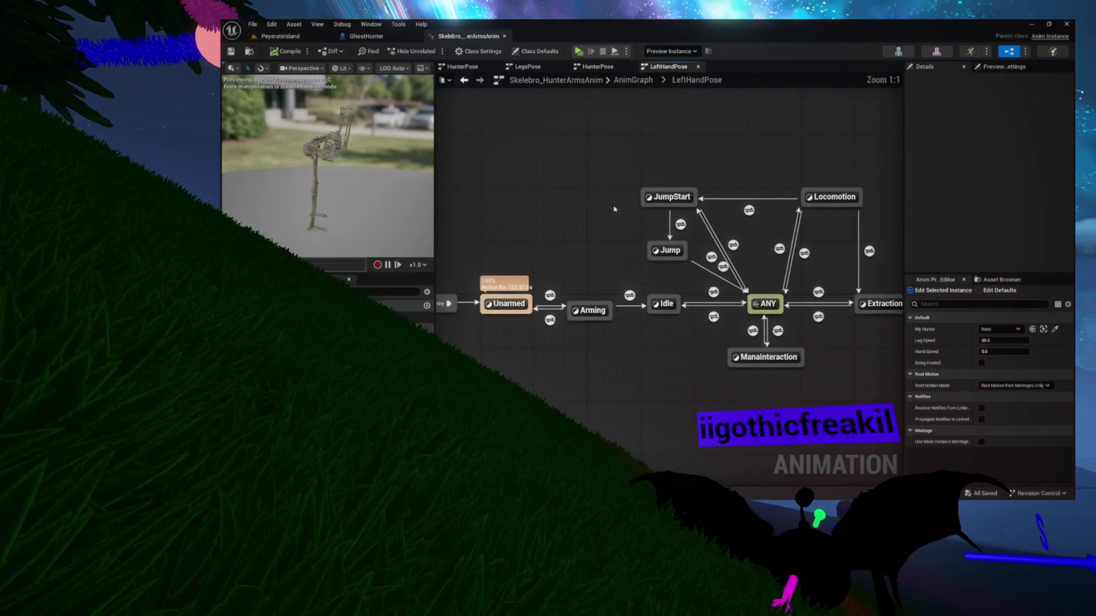
drag(701, 264, 636, 241)
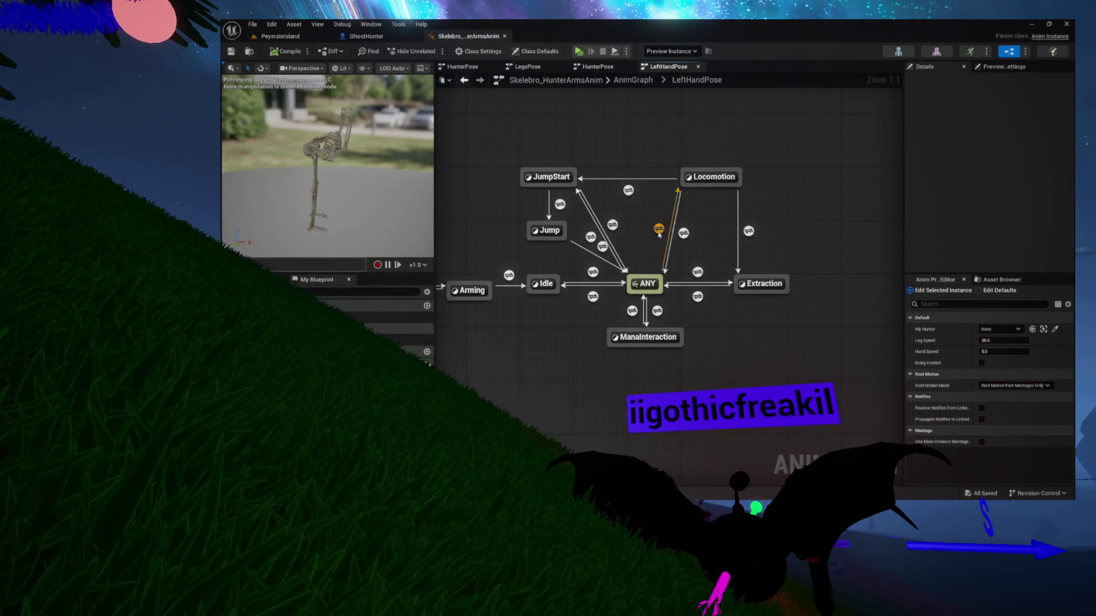
Review LeftHandPose's Locomotion to JumpStart, JumpStart to Jump and Jump to ANY rules, then leave to AnimGraph.
double_click(628, 190)
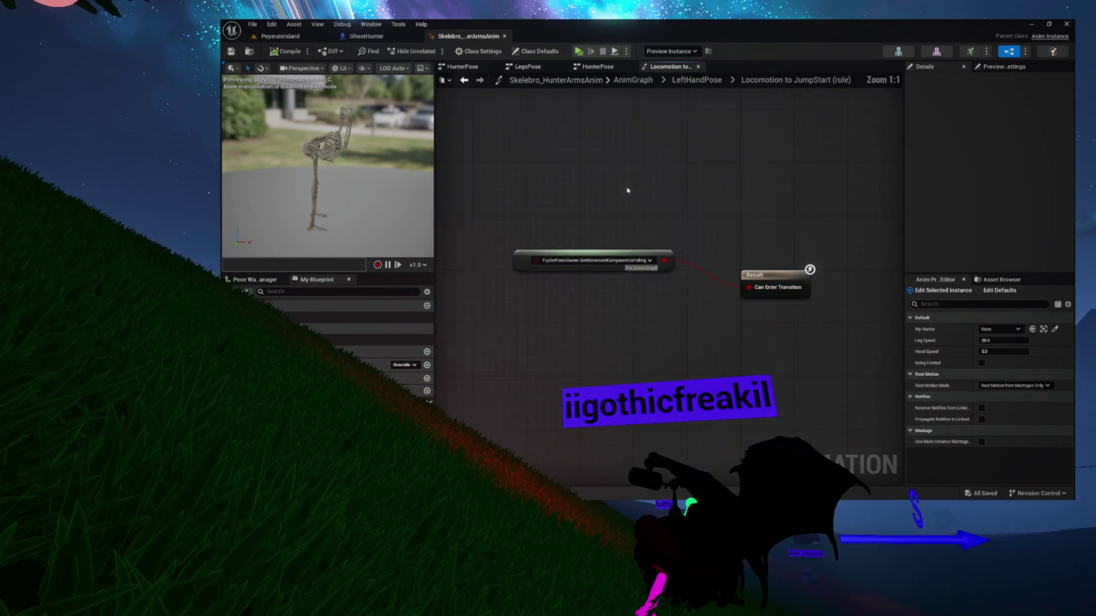
click(699, 81)
double_click(680, 228)
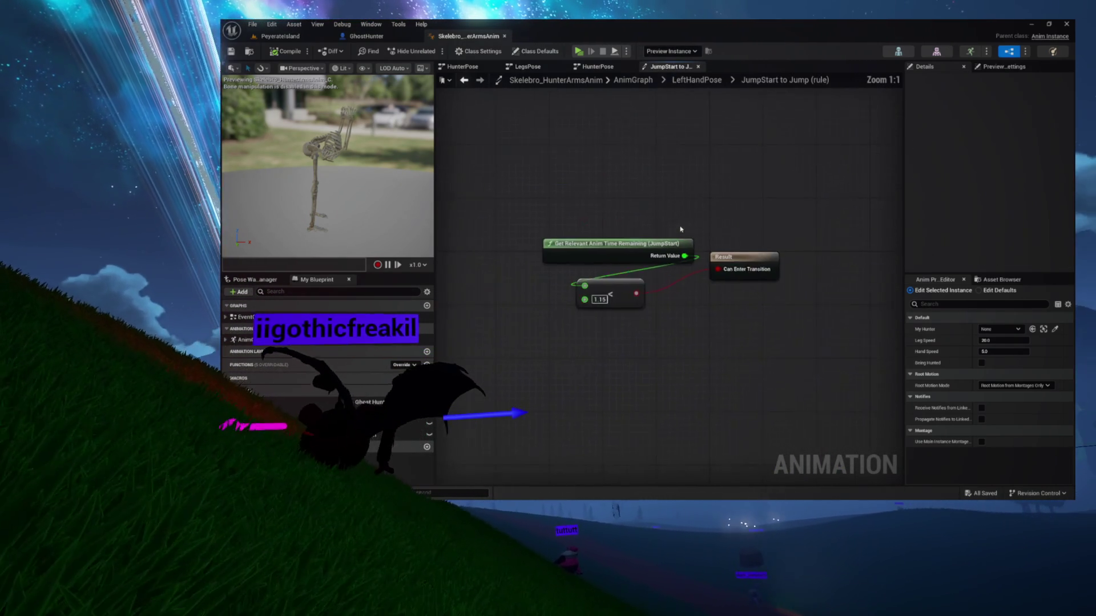
click(708, 79)
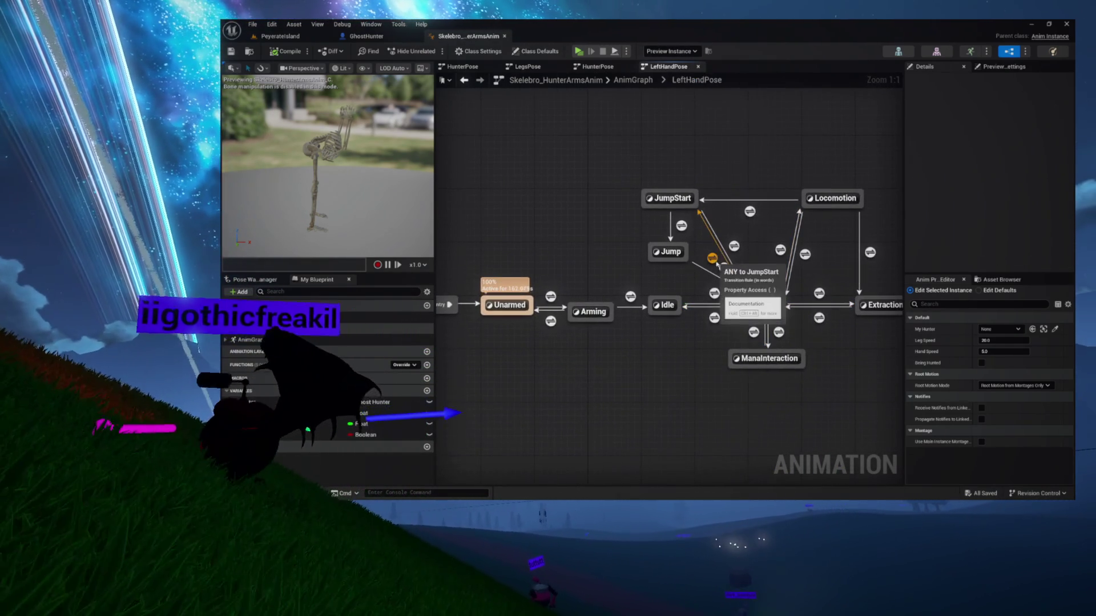
double_click(723, 268)
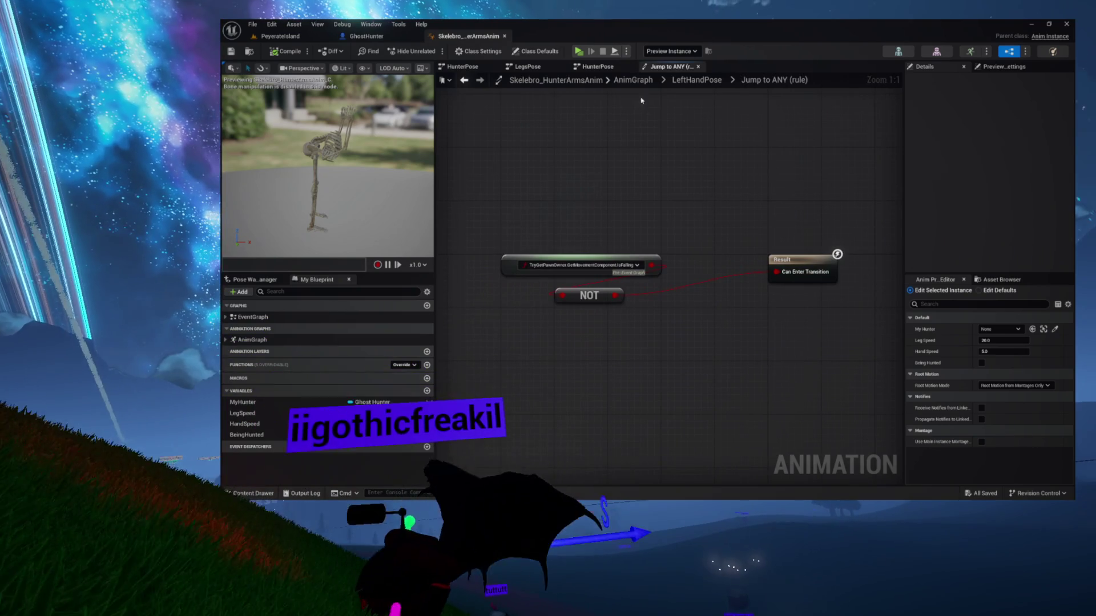
click(695, 85)
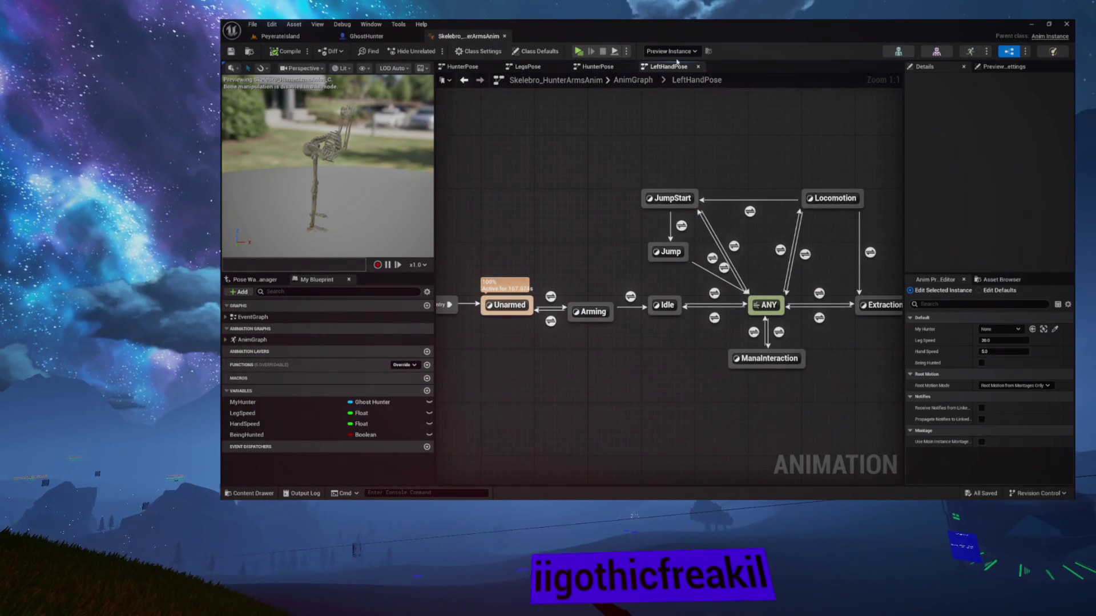
drag(628, 202, 528, 189)
drag(643, 202, 624, 208)
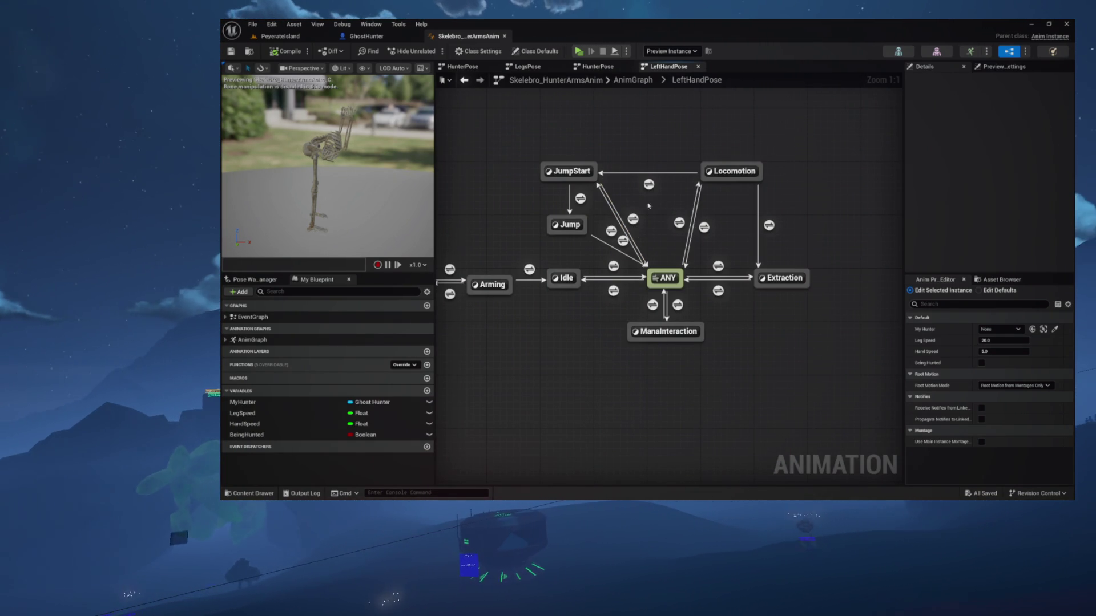
double_click(684, 214)
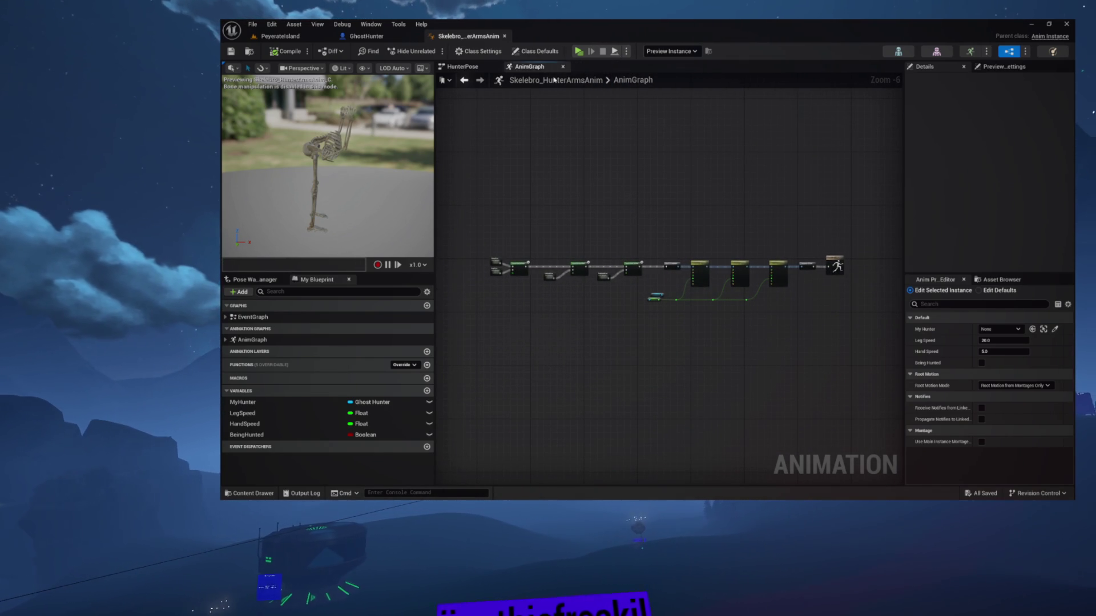
Open the RightHandPose state machine and check its Locomotion to JumpStart rule.
scroll(601, 225, up, 4)
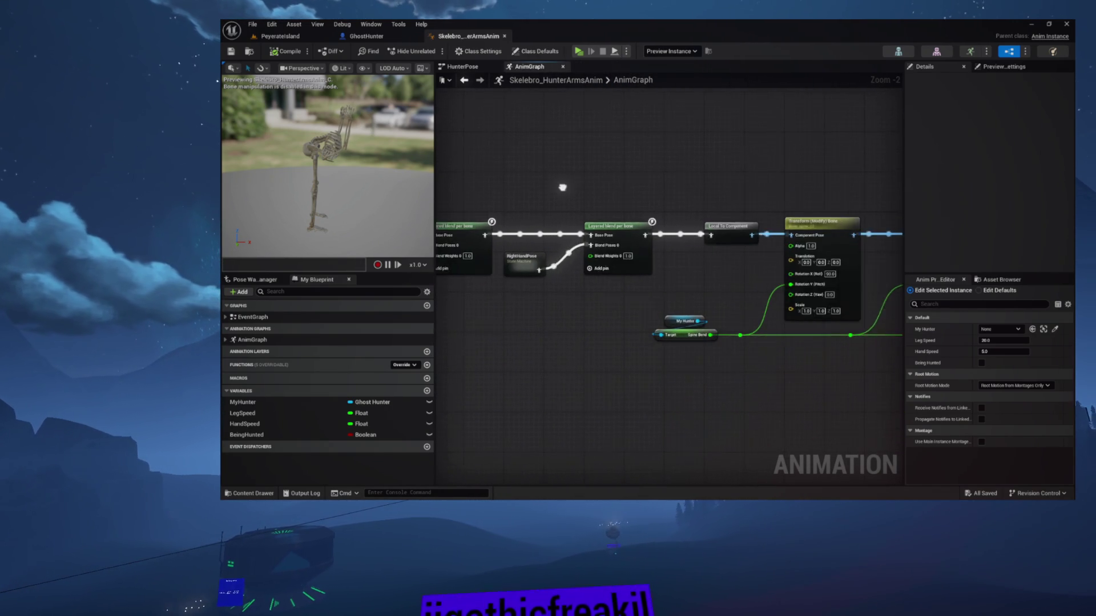
double_click(628, 237)
scroll(599, 231, up, 5)
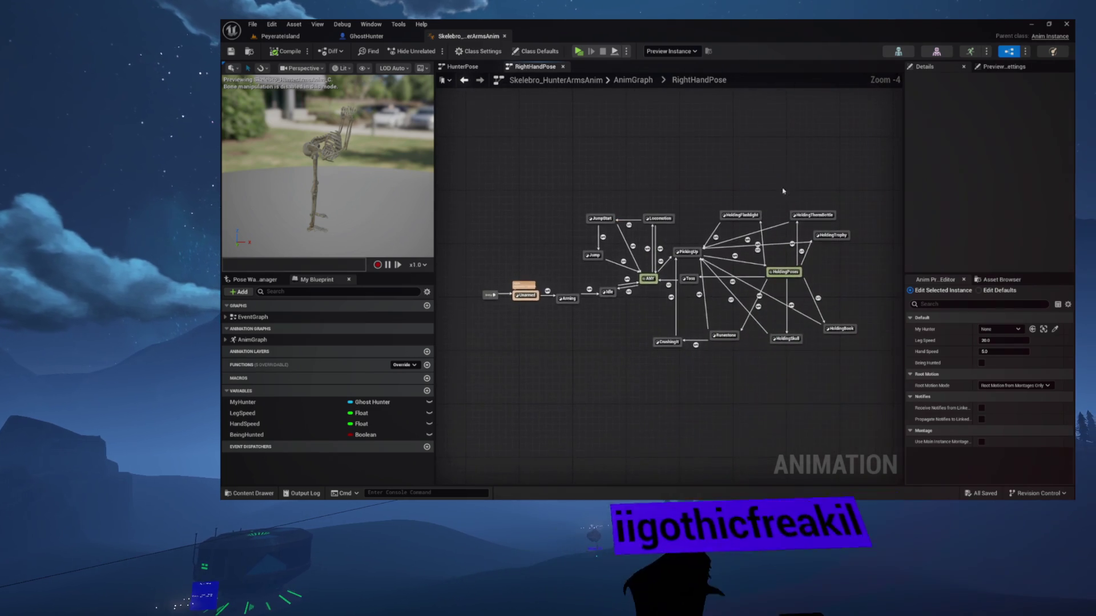
click(580, 203)
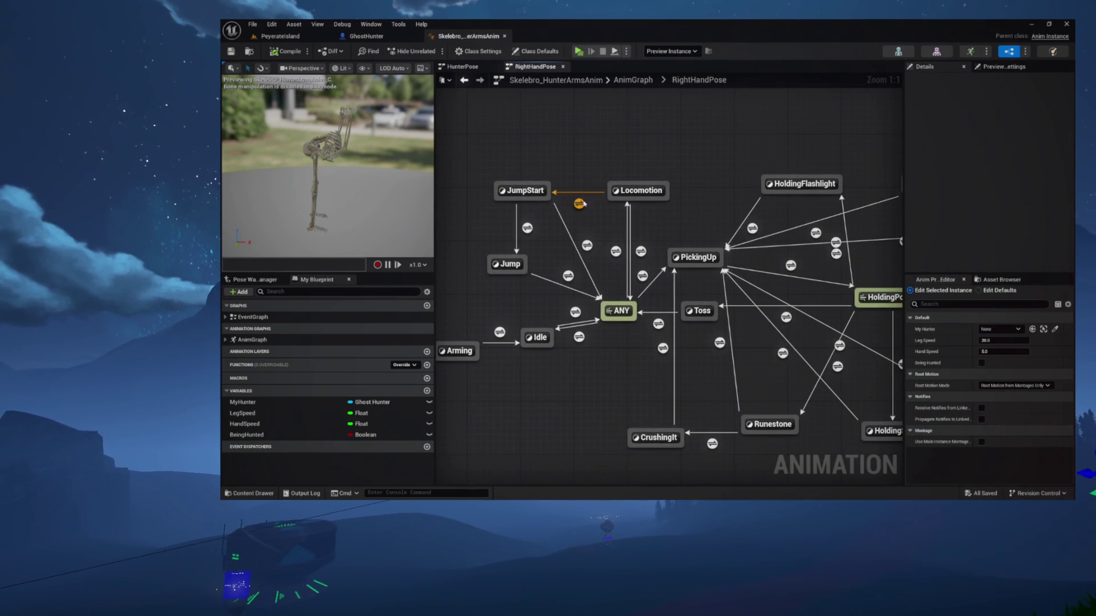
double_click(580, 203)
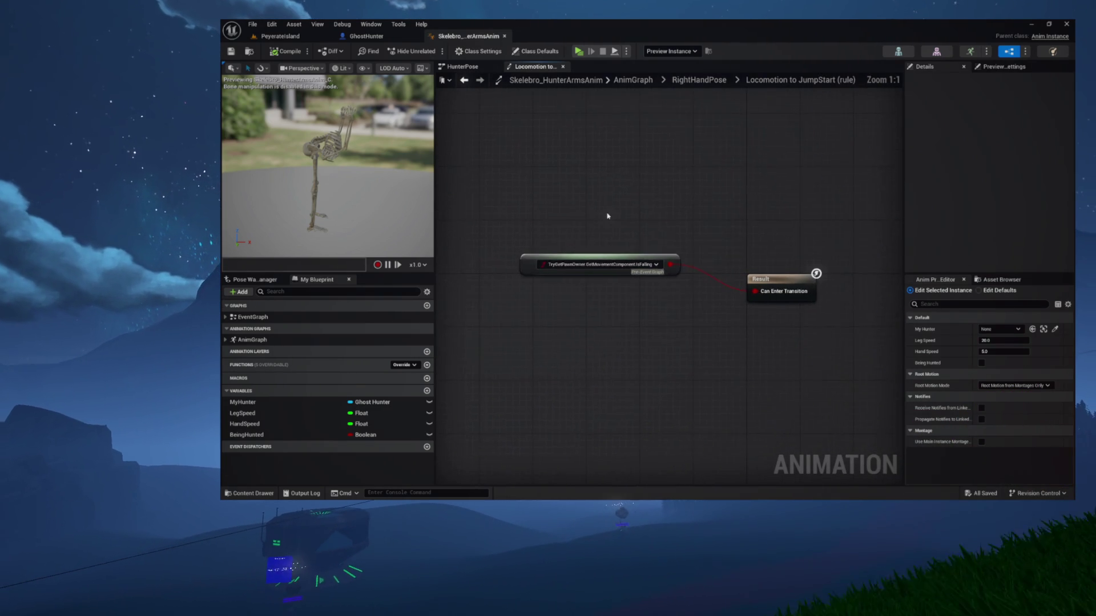
click(696, 80)
Open RightHandPose's Jump to ANY transition rule graph.
scroll(610, 258, up, 5)
click(632, 263)
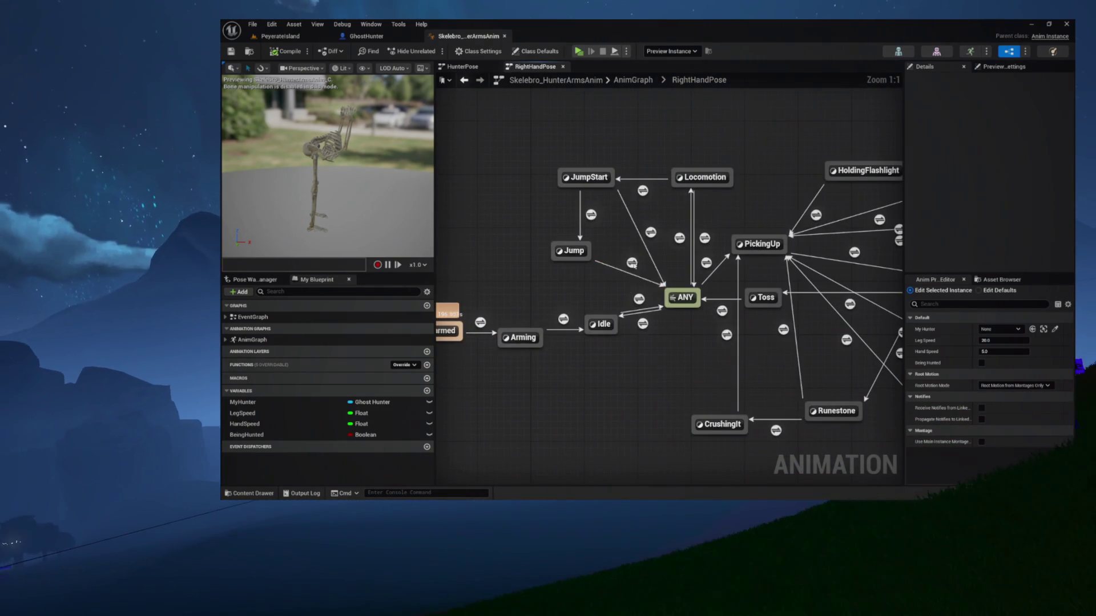
double_click(632, 263)
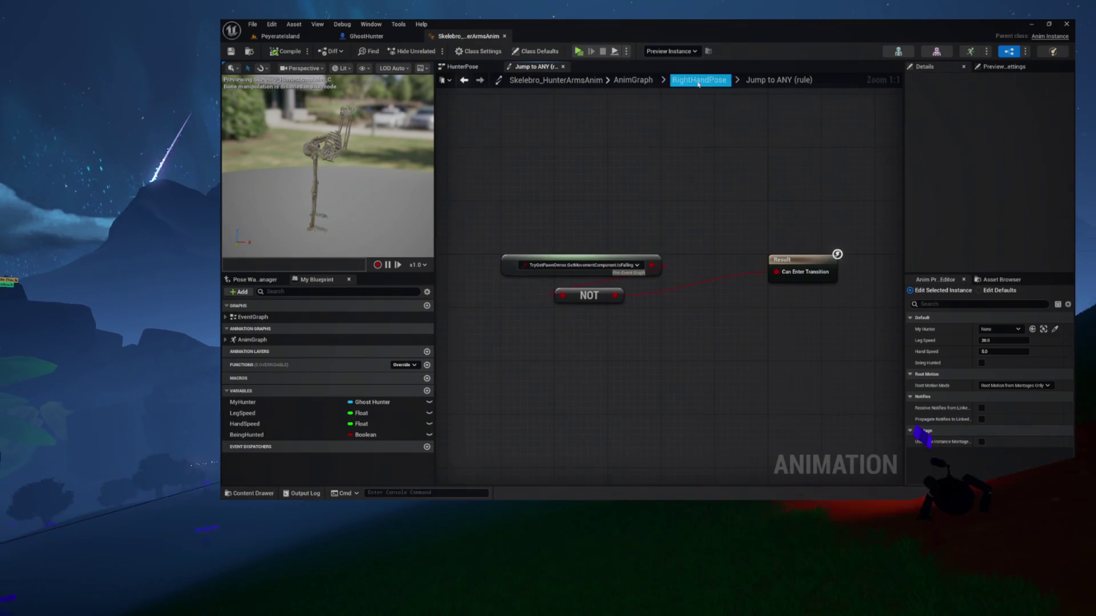